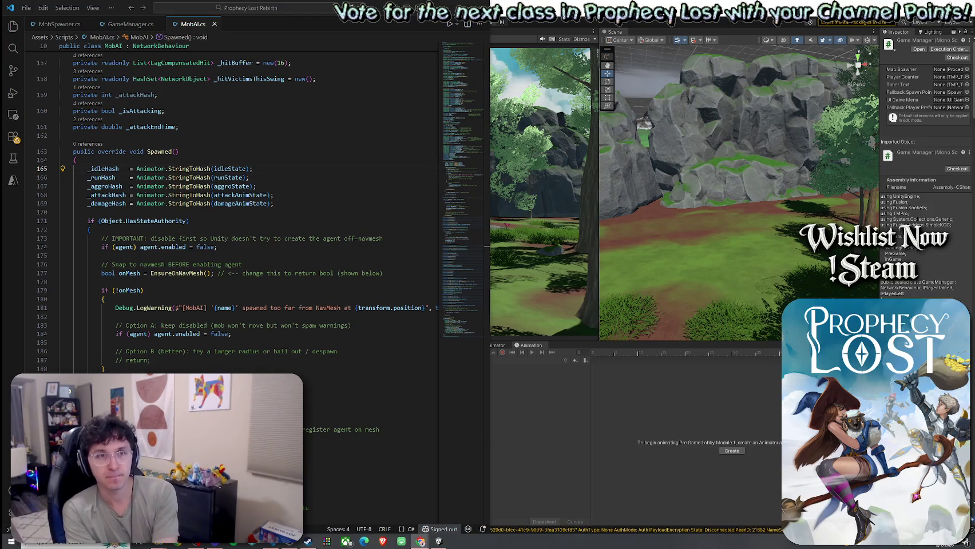
- Leave MobAI.cs and bring the Unity editor with the Prophecy Lost title screen to the front
{"action": "left_click", "coordinate": [680, 103]}
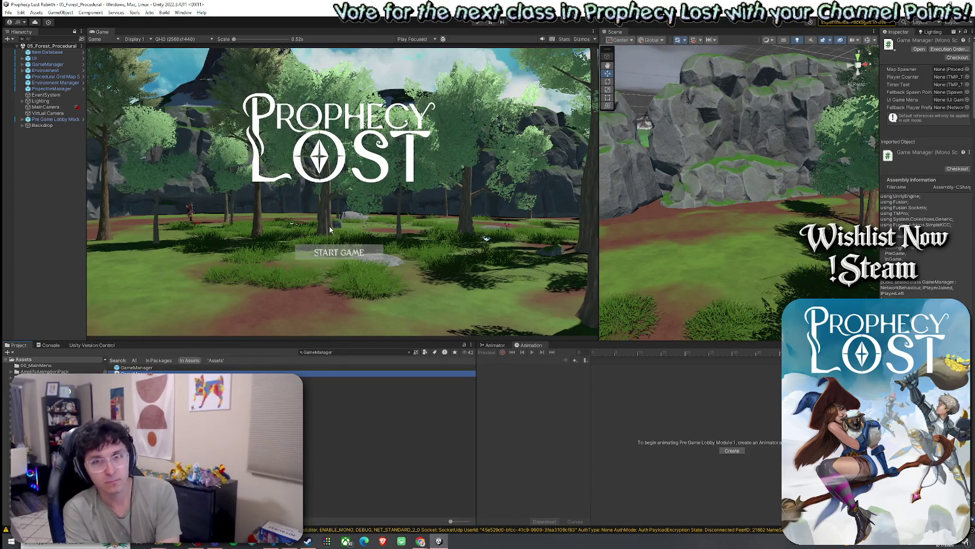
- Clear the GameManager search and browse Assets > Scenes to the French City scene
{"action": "left_click", "coordinate": [409, 353]}
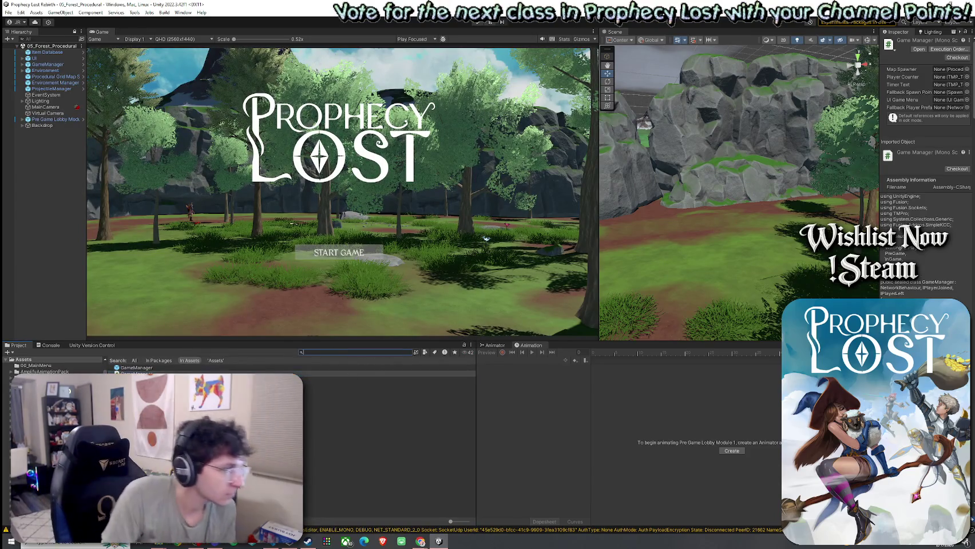
{"action": "left_click", "coordinate": [117, 361]}
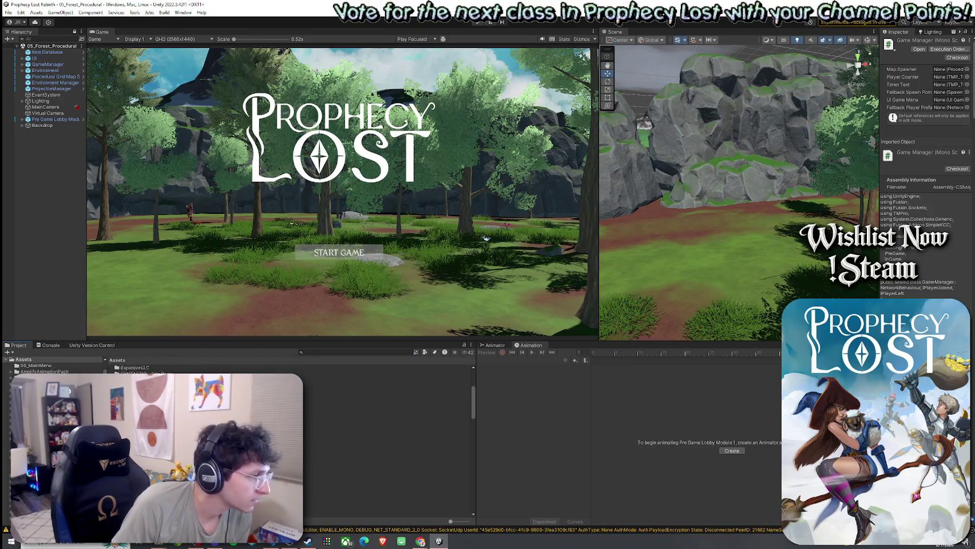
{"action": "double_click", "coordinate": [132, 461]}
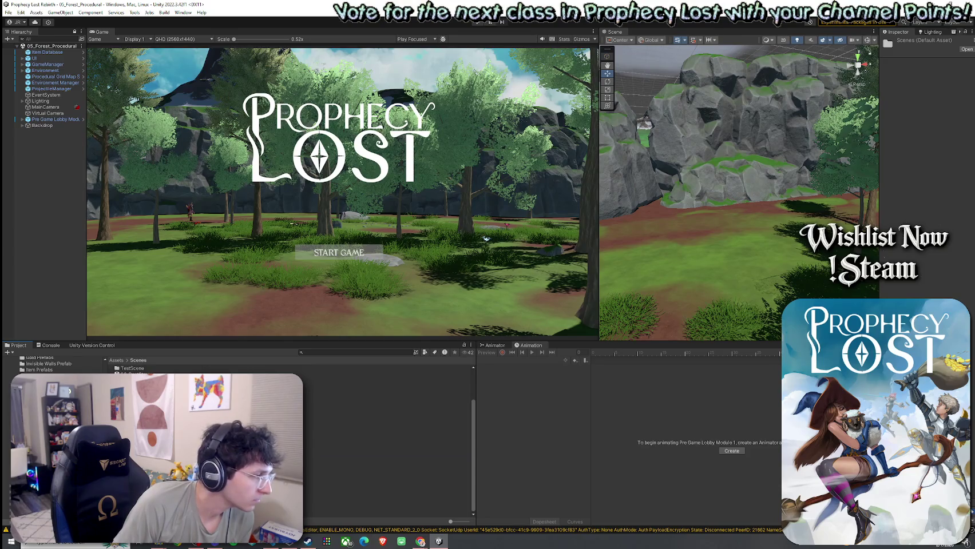
{"action": "scroll", "coordinate": [287, 441], "scroll_direction": "up", "scroll_amount": 3}
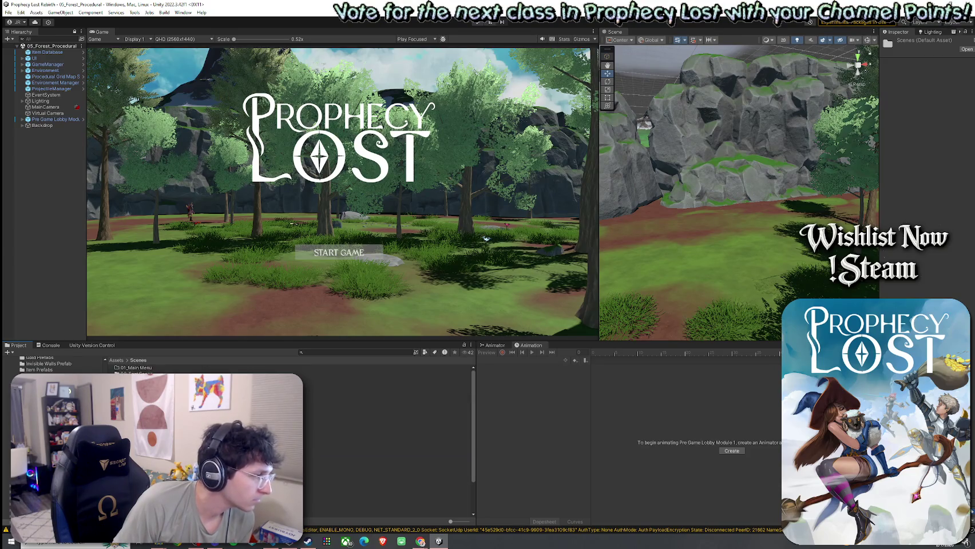
{"action": "left_click", "coordinate": [343, 472]}
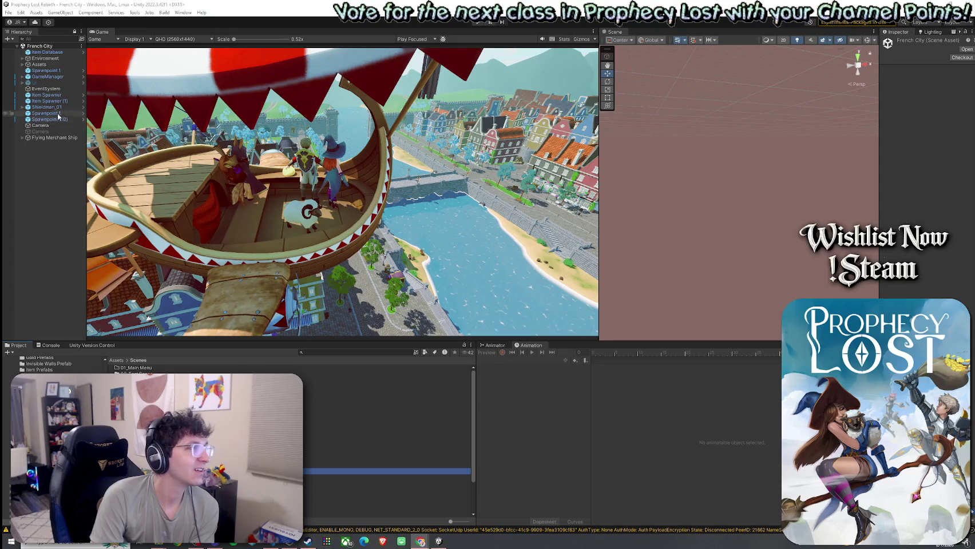
- Assign Spawnpoint 1 to the GameManager's Fallback Spawn Point field
{"action": "left_click", "coordinate": [23, 77]}
{"action": "left_click", "coordinate": [40, 78]}
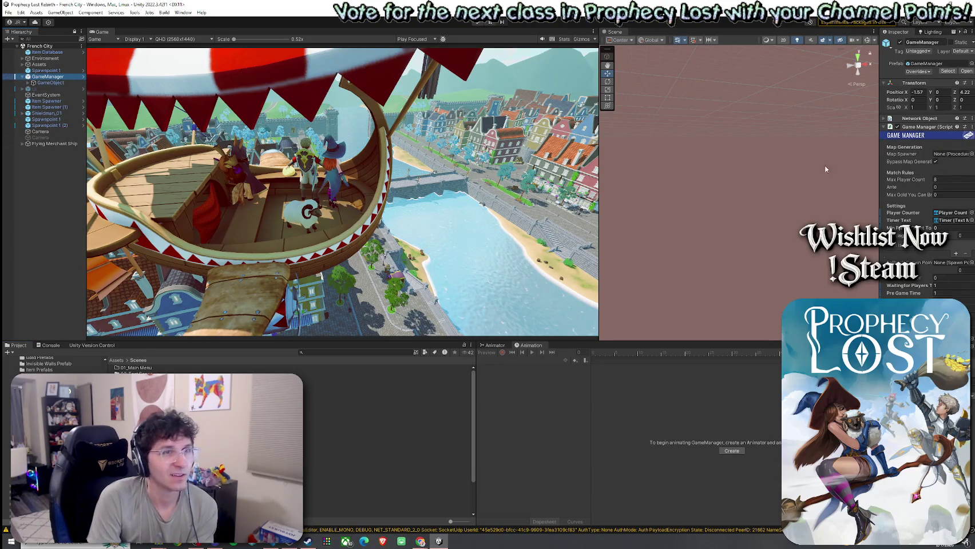
{"action": "left_click_drag", "start_coordinate": [877, 166], "coordinate": [752, 166]}
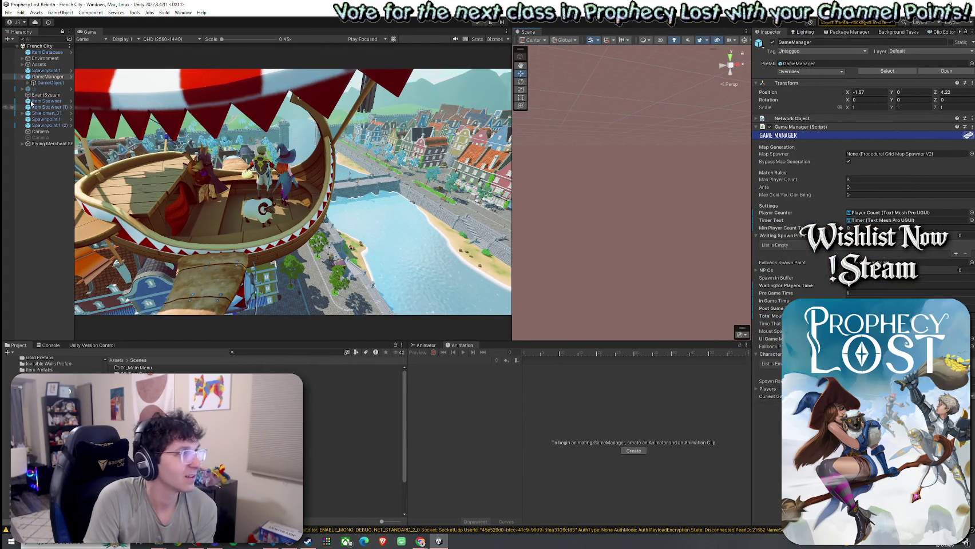
{"action": "mouse_move", "coordinate": [48, 70]}
{"action": "left_mouse_down"}
{"action": "mouse_move", "coordinate": [555, 195]}
{"action": "mouse_move", "coordinate": [875, 255]}
{"action": "mouse_move", "coordinate": [875, 263]}
{"action": "left_mouse_up"}
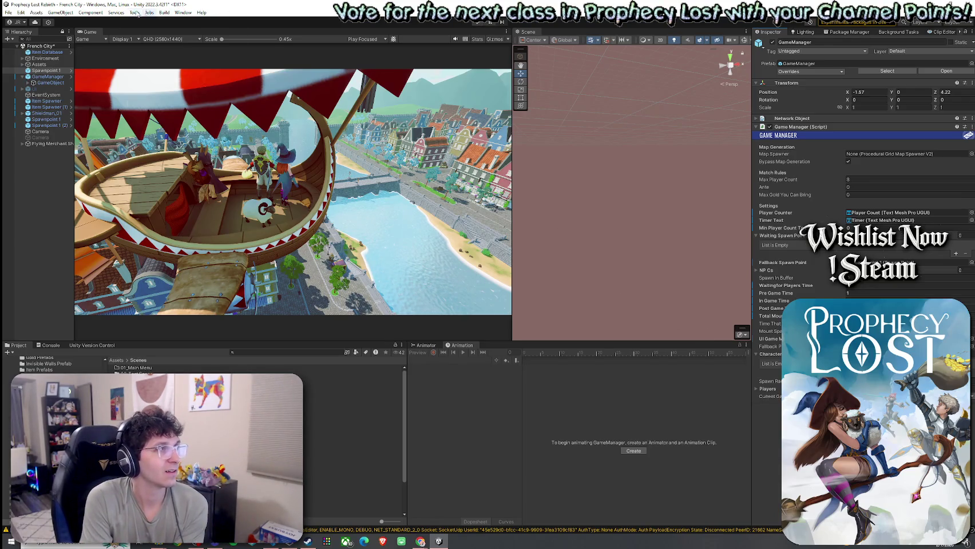
- Save the French City scene
{"action": "left_click", "coordinate": [184, 12]}
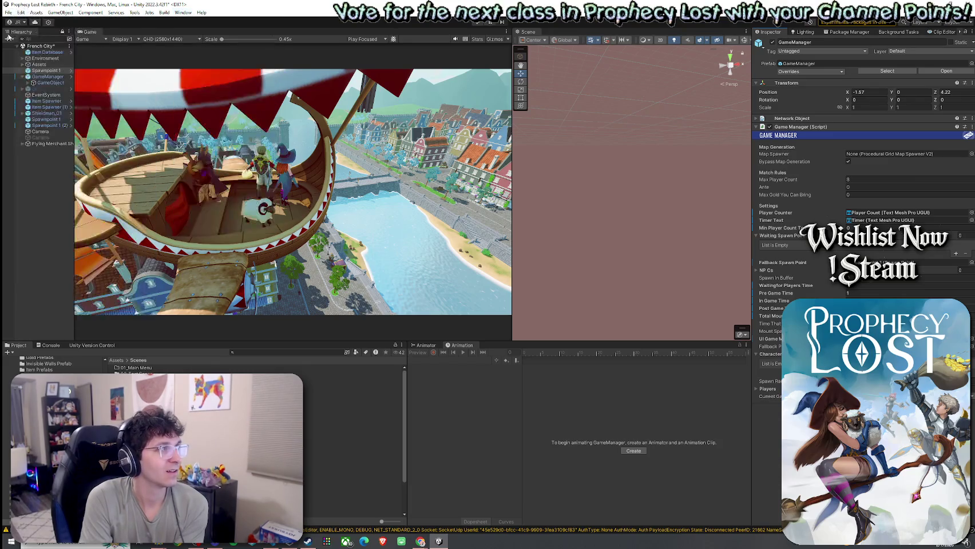
{"action": "left_click", "coordinate": [8, 12]}
{"action": "left_click", "coordinate": [35, 48]}
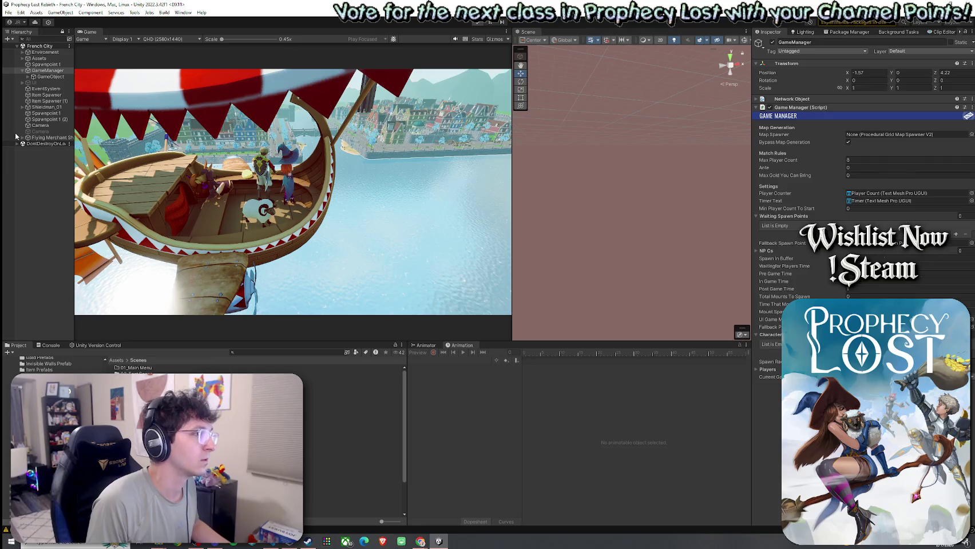
- Exit Play mode and toggle both Camera objects, leaving the first active and the second inactive
{"action": "key", "text": "ctrl+p"}
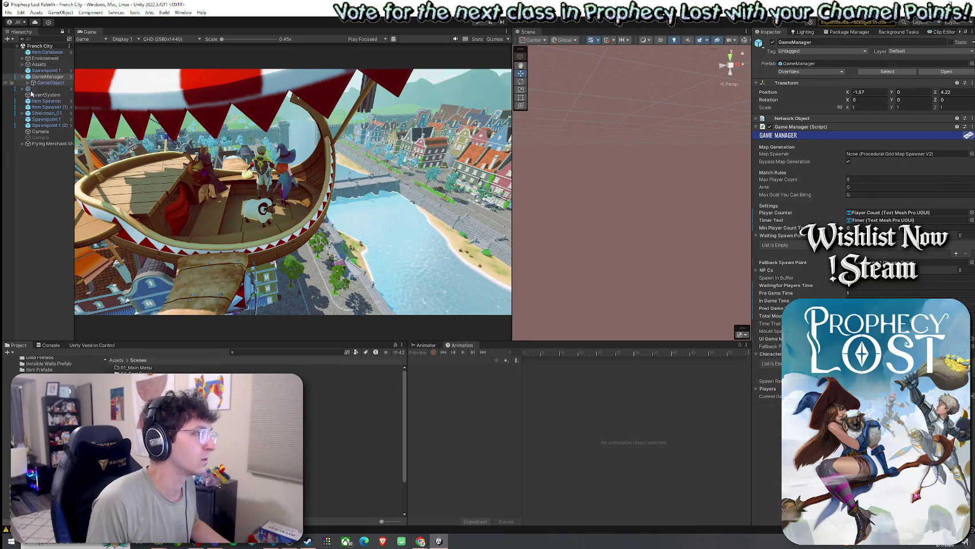
{"action": "left_click", "coordinate": [42, 132]}
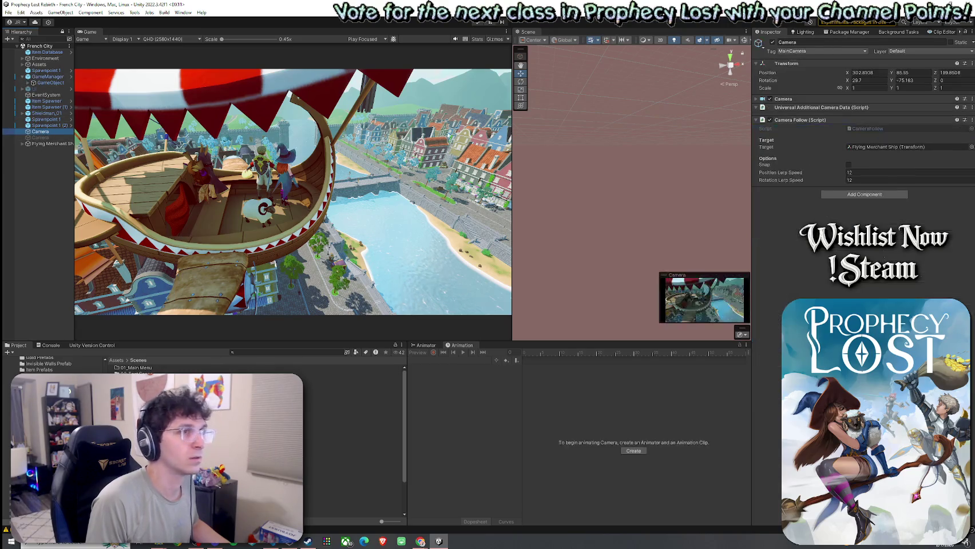
{"action": "left_click", "coordinate": [773, 43]}
{"action": "left_click", "coordinate": [773, 43]}
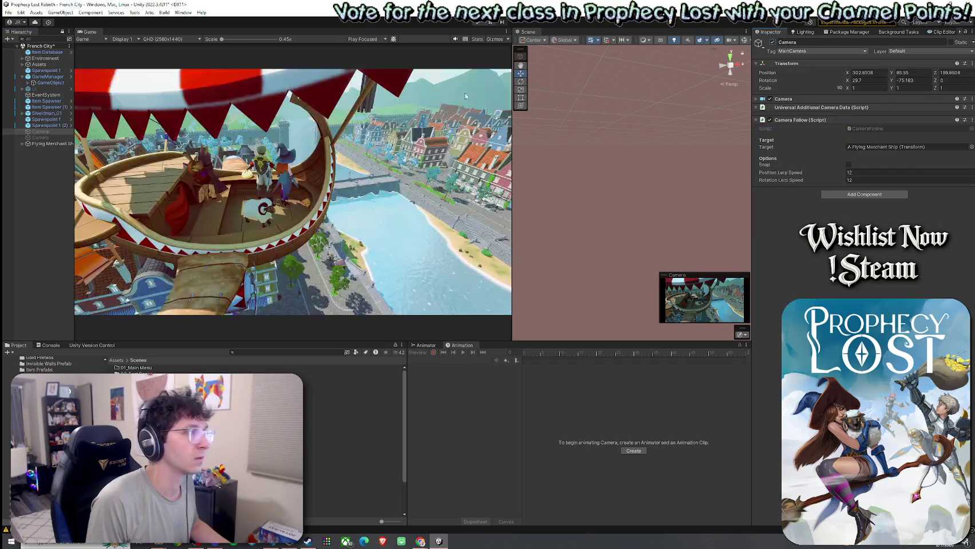
{"action": "left_click", "coordinate": [61, 138]}
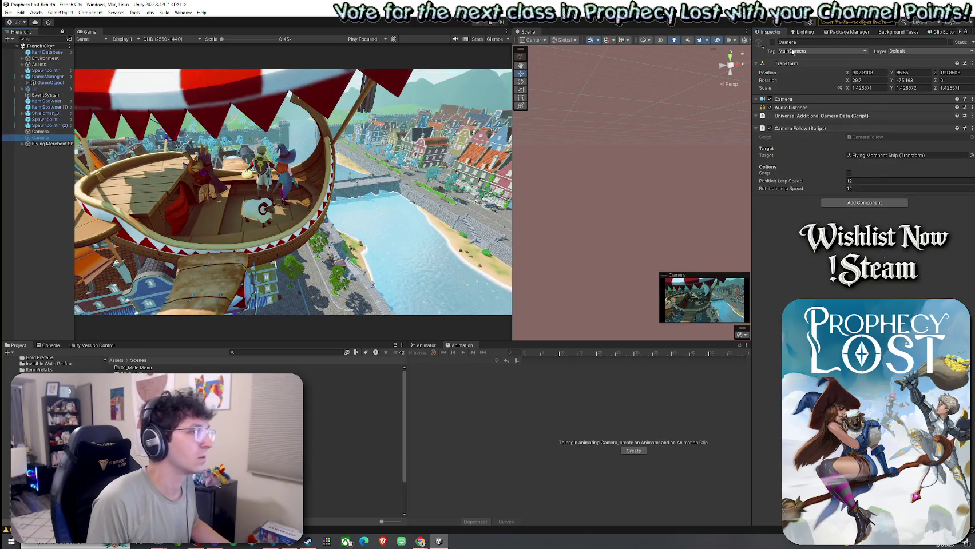
{"action": "left_click", "coordinate": [774, 43]}
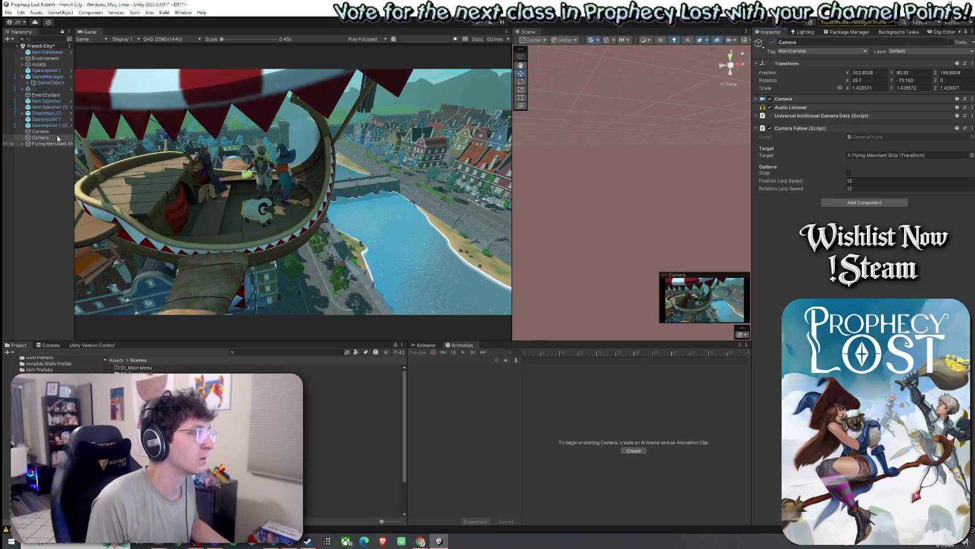
{"action": "left_click", "coordinate": [41, 132]}
{"action": "left_click", "coordinate": [773, 43]}
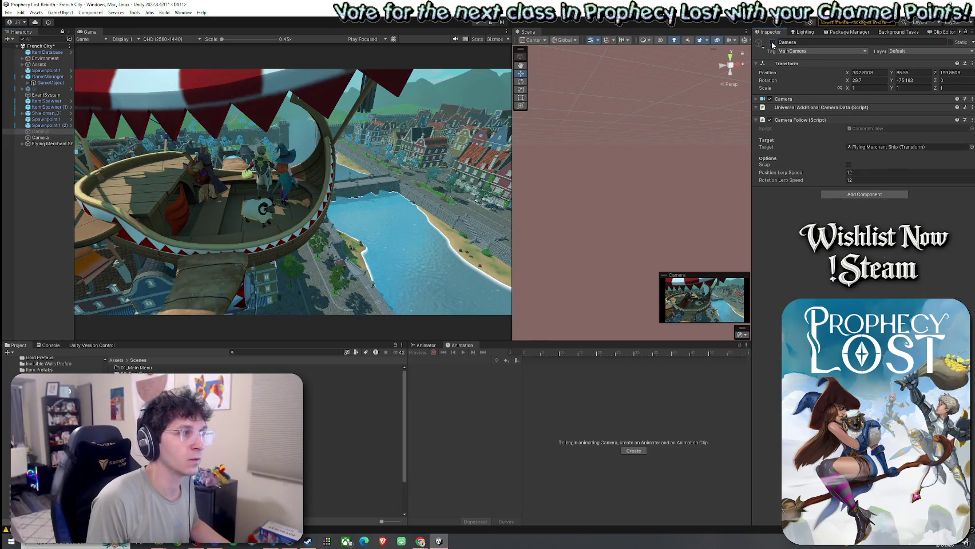
{"action": "left_click", "coordinate": [773, 43]}
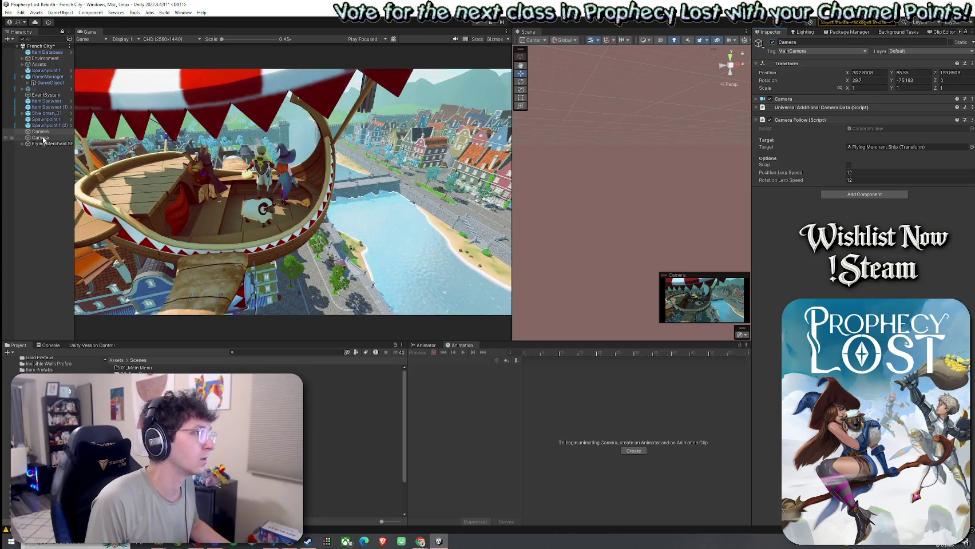
{"action": "left_click", "coordinate": [41, 138]}
{"action": "left_click", "coordinate": [773, 43]}
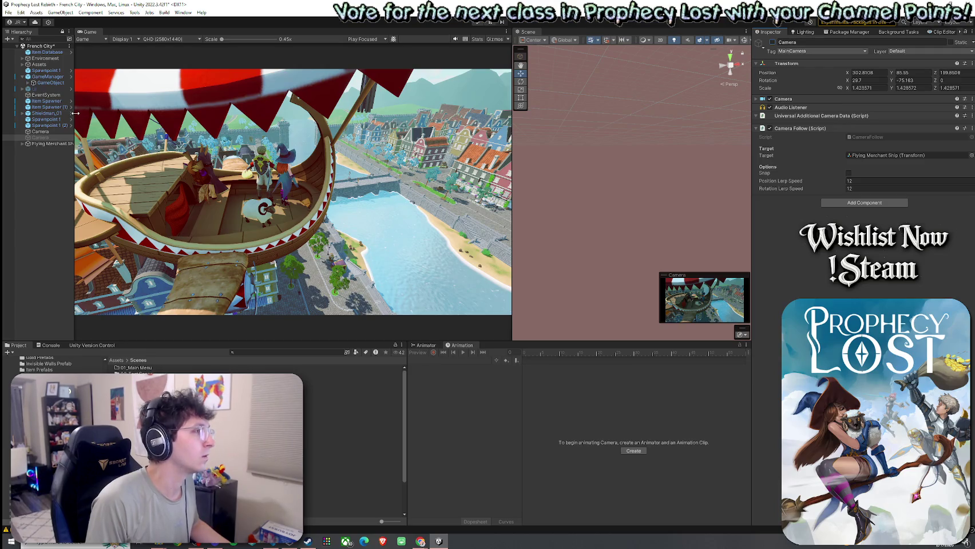
- Widen the Hierarchy and activate the UI object so the title screen shows
{"action": "left_click_drag", "start_coordinate": [75, 114], "coordinate": [143, 115]}
{"action": "left_click", "coordinate": [43, 145]}
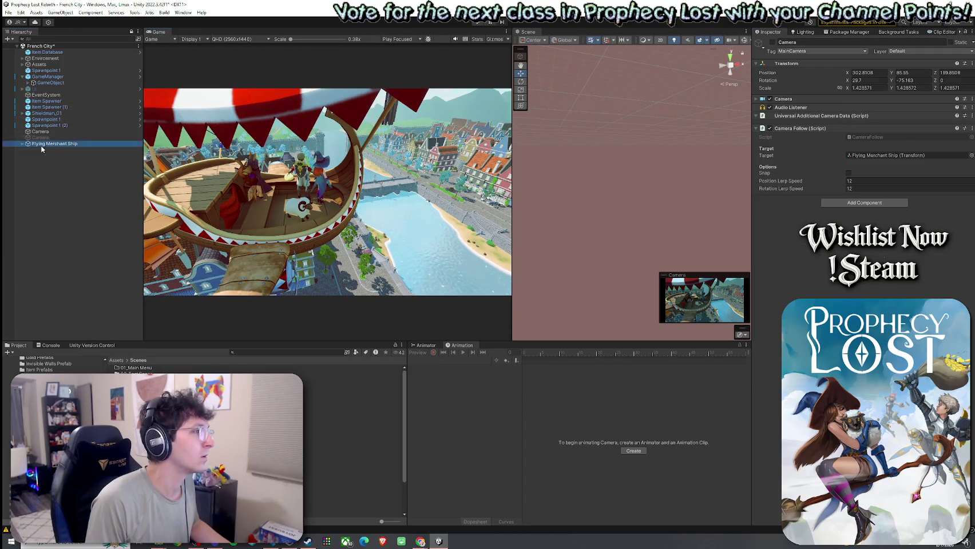
{"action": "left_click", "coordinate": [22, 145]}
{"action": "left_click", "coordinate": [23, 144]}
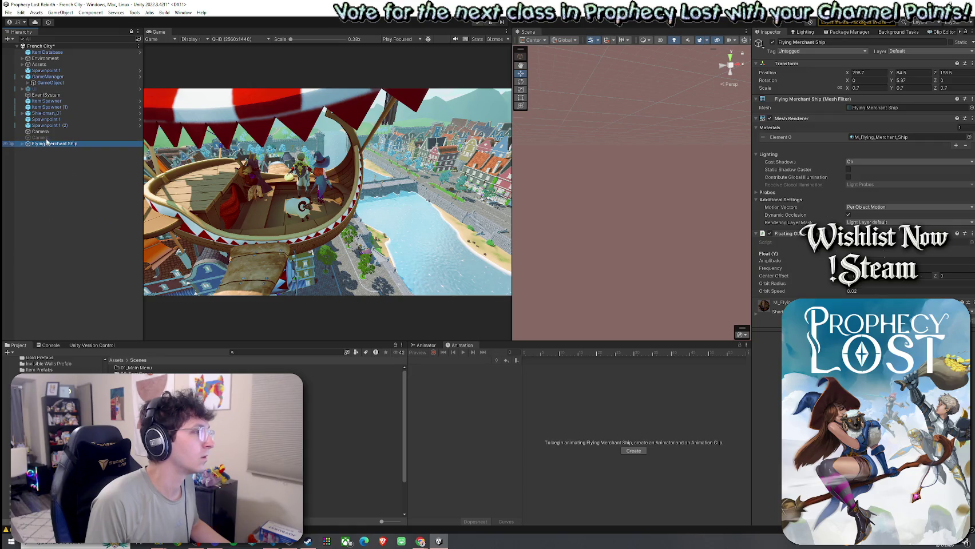
{"action": "left_click", "coordinate": [22, 89]}
{"action": "left_click", "coordinate": [38, 88]}
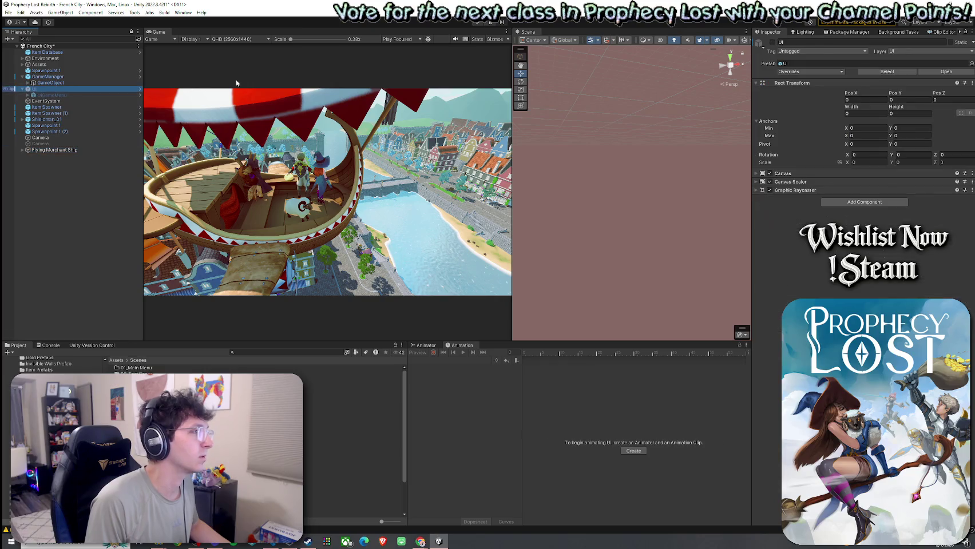
{"action": "left_click", "coordinate": [774, 42]}
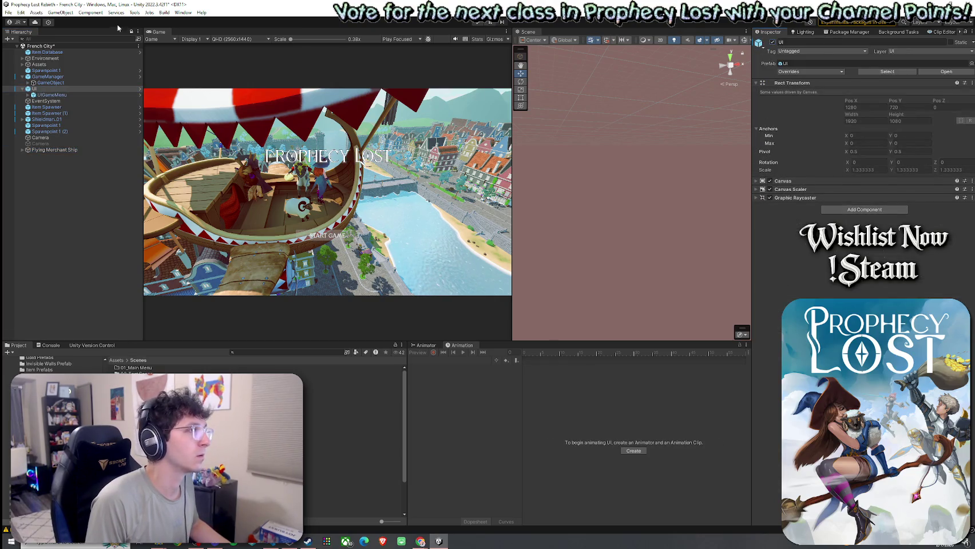
- Save the French City scene and enter Play mode again
{"action": "left_click", "coordinate": [10, 13]}
{"action": "left_click", "coordinate": [165, 27]}
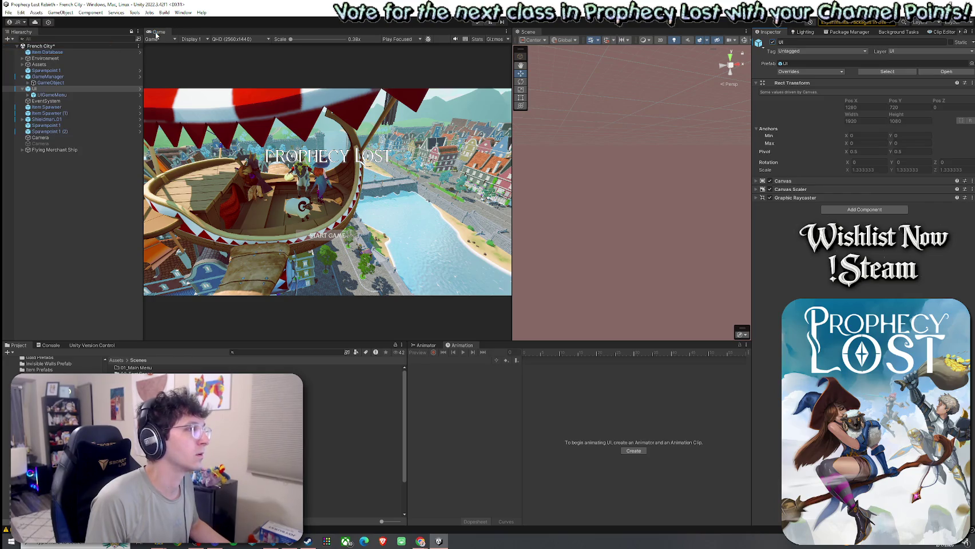
{"action": "key", "text": "ctrl+p"}
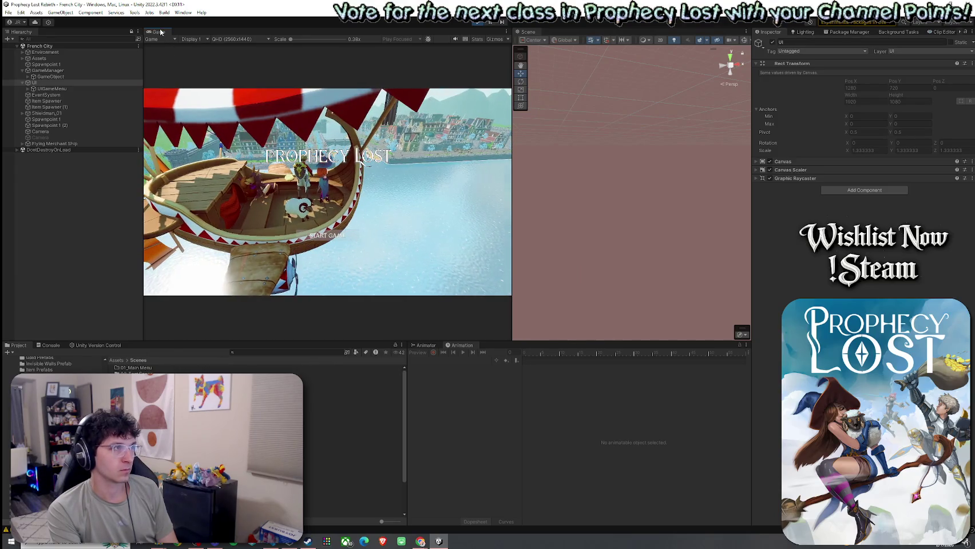
- Maximize the Game view, press Start Game to begin connecting, then restore the layout
{"action": "key", "text": "shift+space"}
{"action": "left_click", "coordinate": [490, 386]}
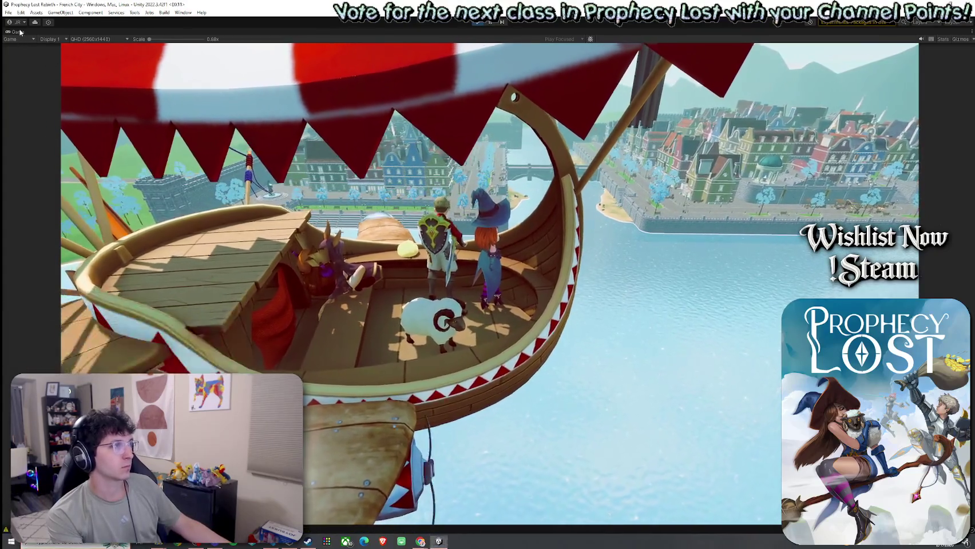
{"action": "key", "text": "shift+space"}
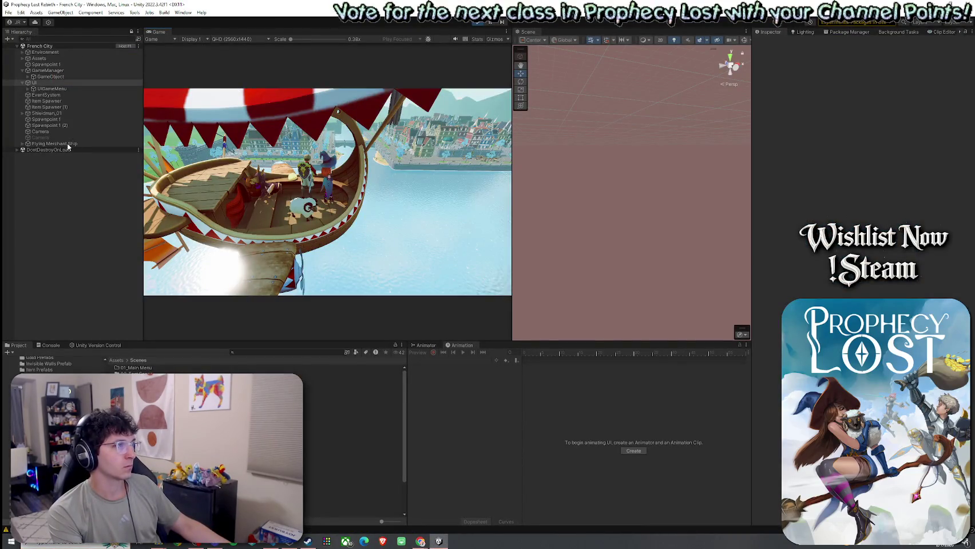
- In the Console, hide warnings and inspect the invalid editor window error
{"action": "left_click", "coordinate": [63, 346]}
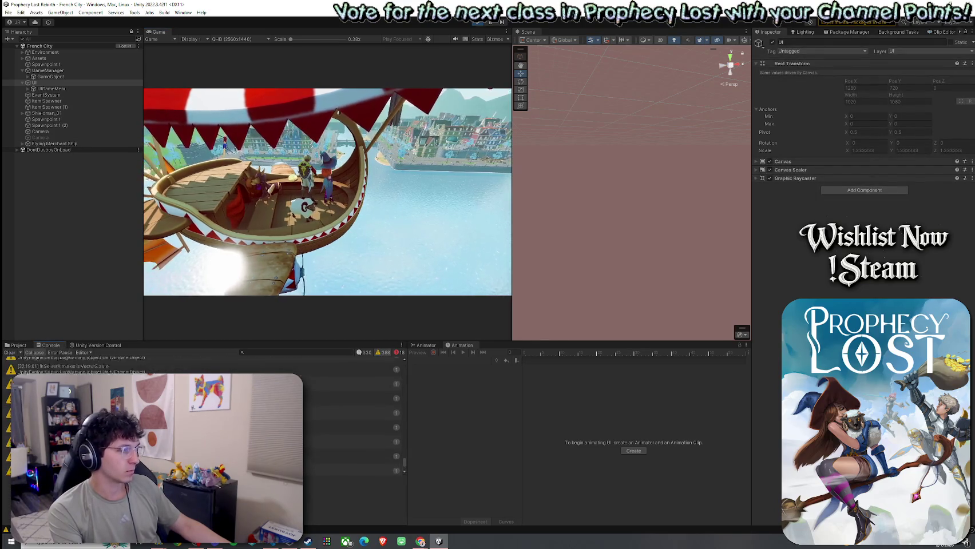
{"action": "scroll", "coordinate": [379, 375], "scroll_direction": "up", "scroll_amount": 5}
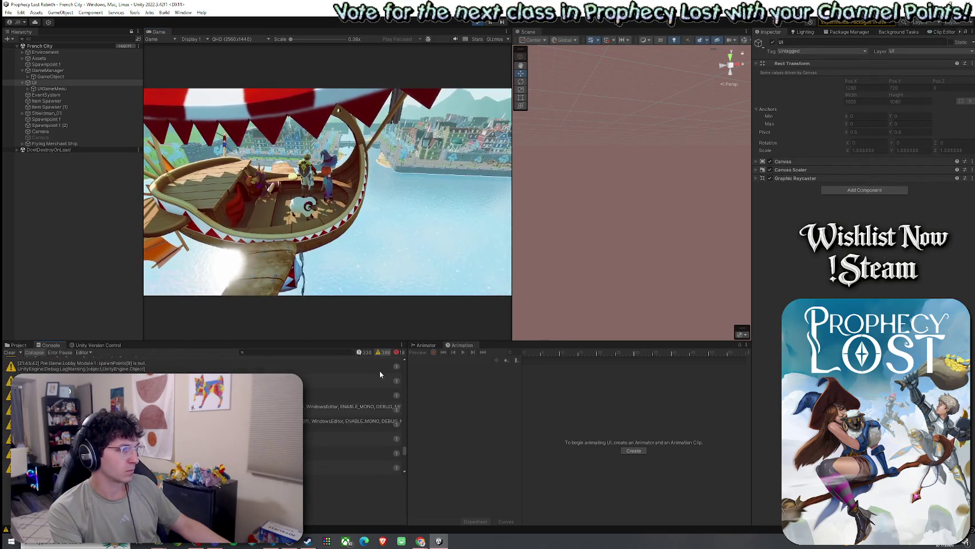
{"action": "left_click", "coordinate": [380, 352]}
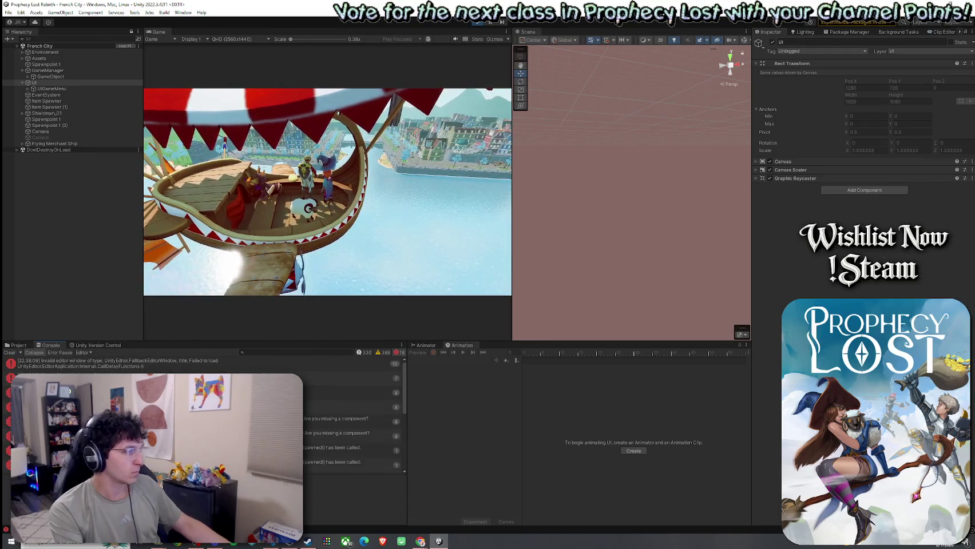
{"action": "scroll", "coordinate": [349, 412], "scroll_direction": "down", "scroll_amount": 5}
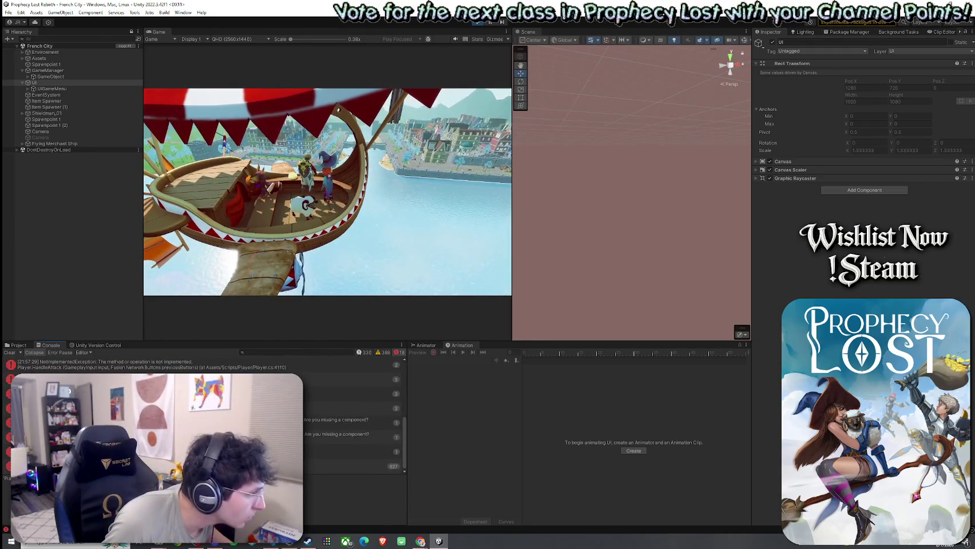
{"action": "scroll", "coordinate": [253, 370], "scroll_direction": "up", "scroll_amount": 5}
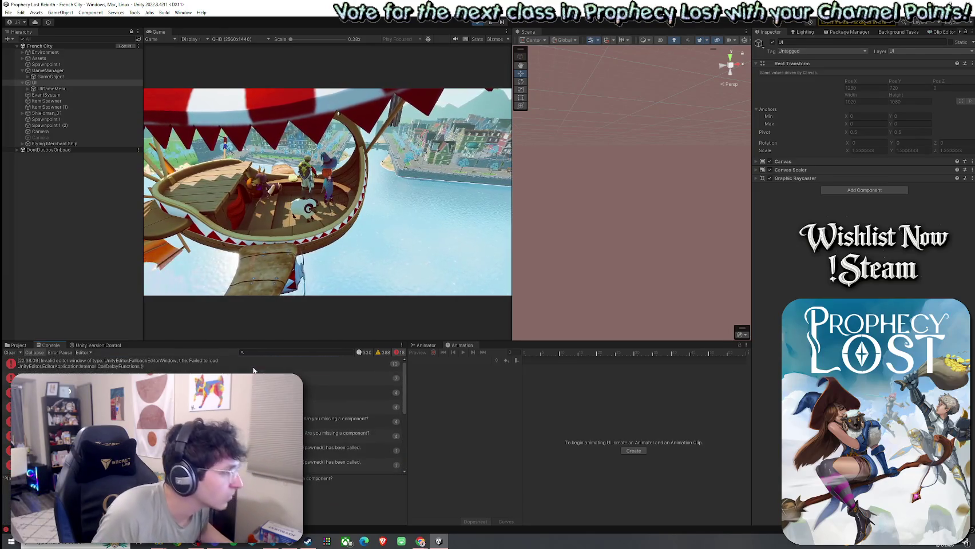
{"action": "left_click", "coordinate": [253, 369]}
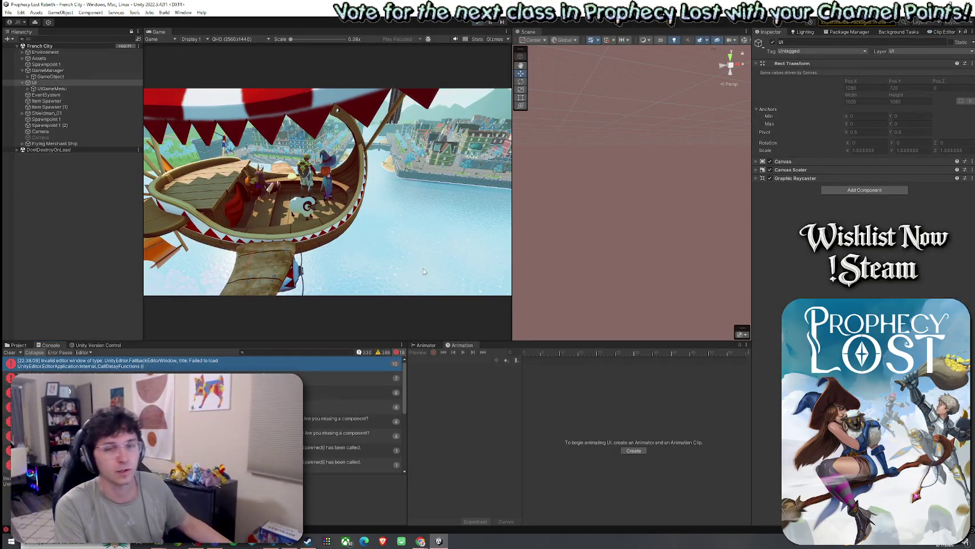
- Stop Play mode and return the Project browser to the Scenes folder
{"action": "key", "text": "ctrl+p"}
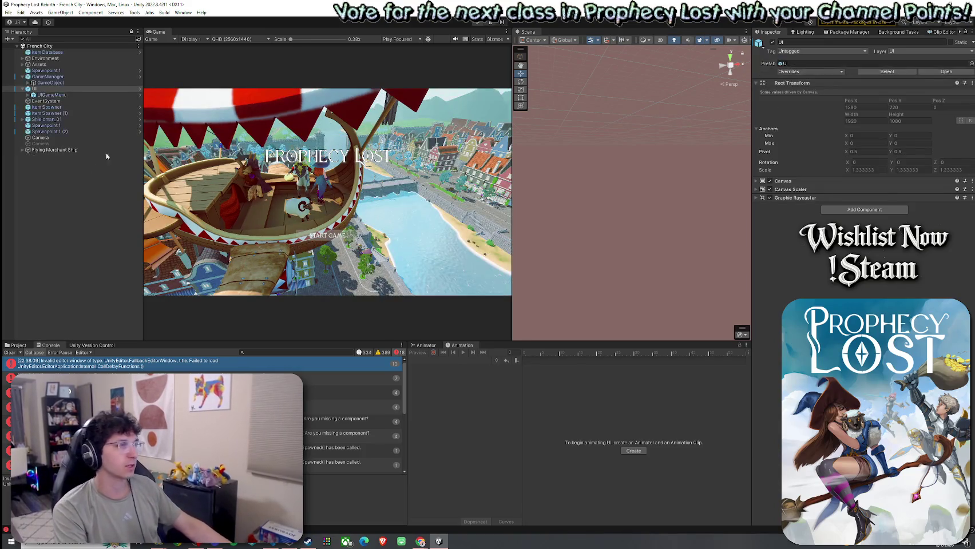
{"action": "left_click", "coordinate": [19, 346]}
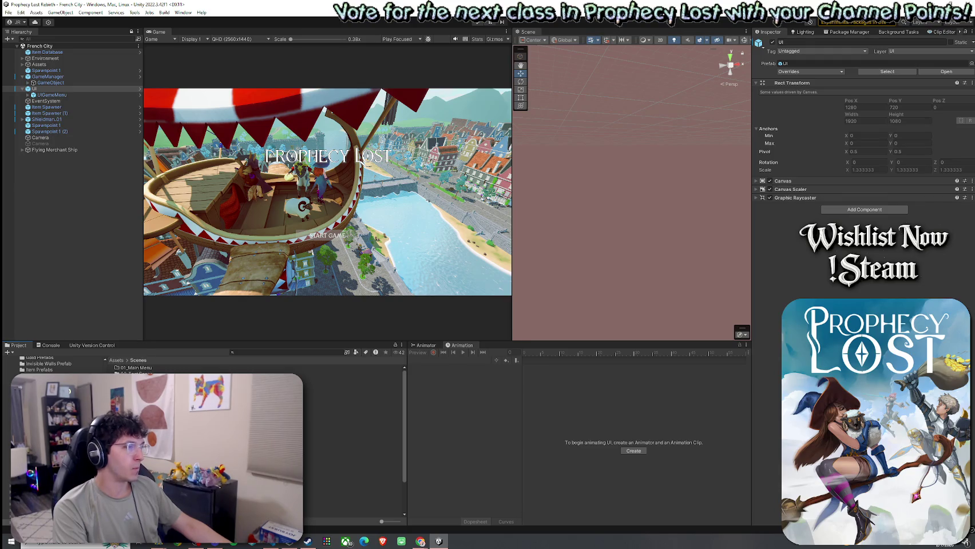
{"action": "double_click", "coordinate": [353, 386]}
{"action": "left_click", "coordinate": [139, 361]}
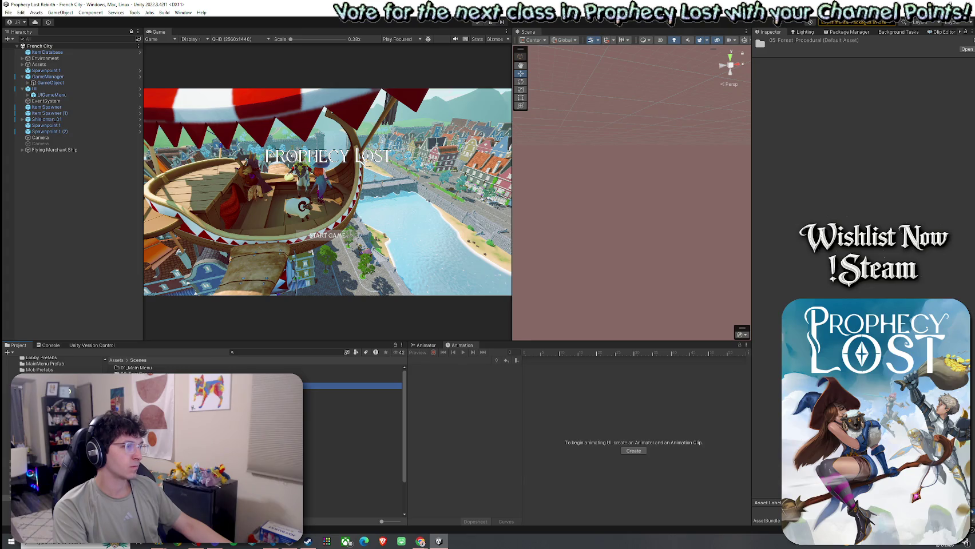
- Open the 05_Forest_Procedural scene, briefly switching over to the browser window
{"action": "double_click", "coordinate": [353, 447]}
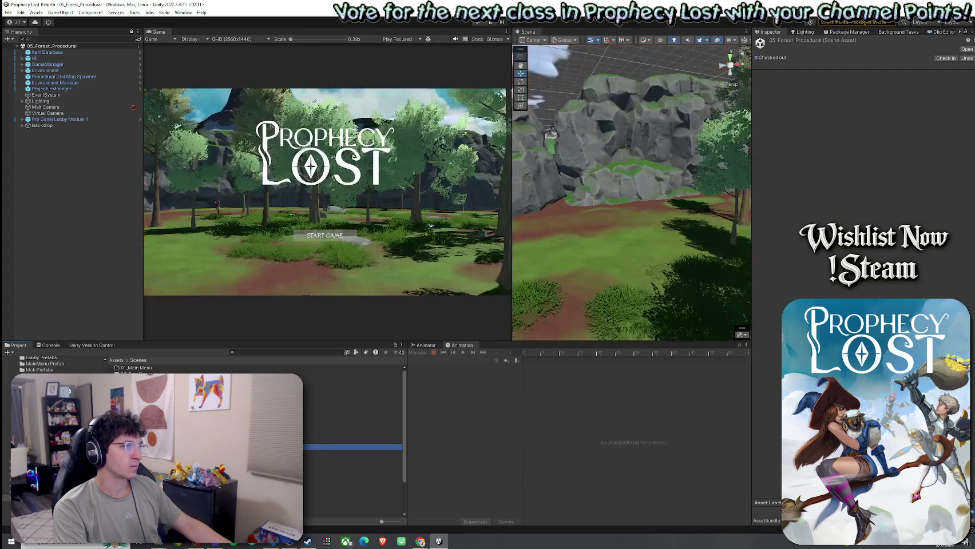
{"action": "left_click", "coordinate": [8, 12]}
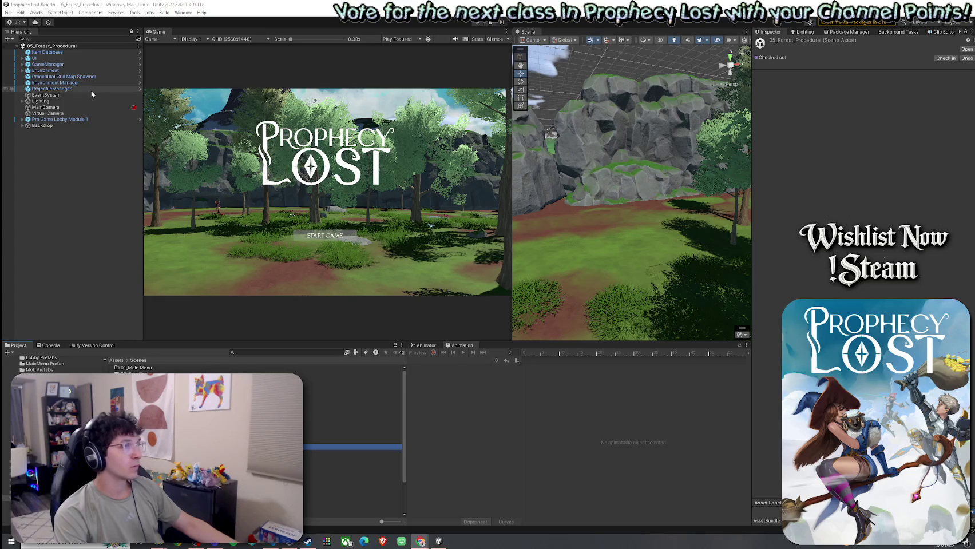
{"action": "left_click", "coordinate": [166, 3]}
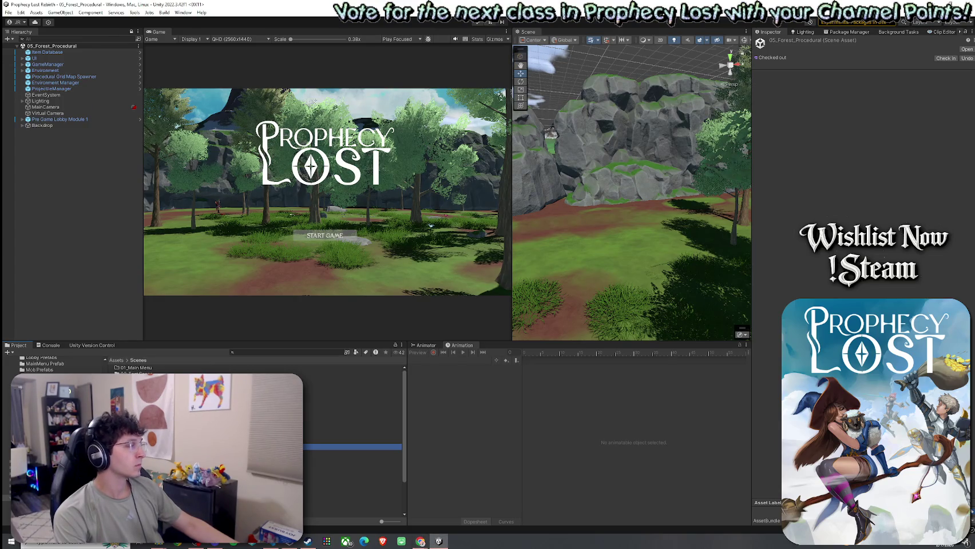
{"action": "key", "text": "alt+Tab"}
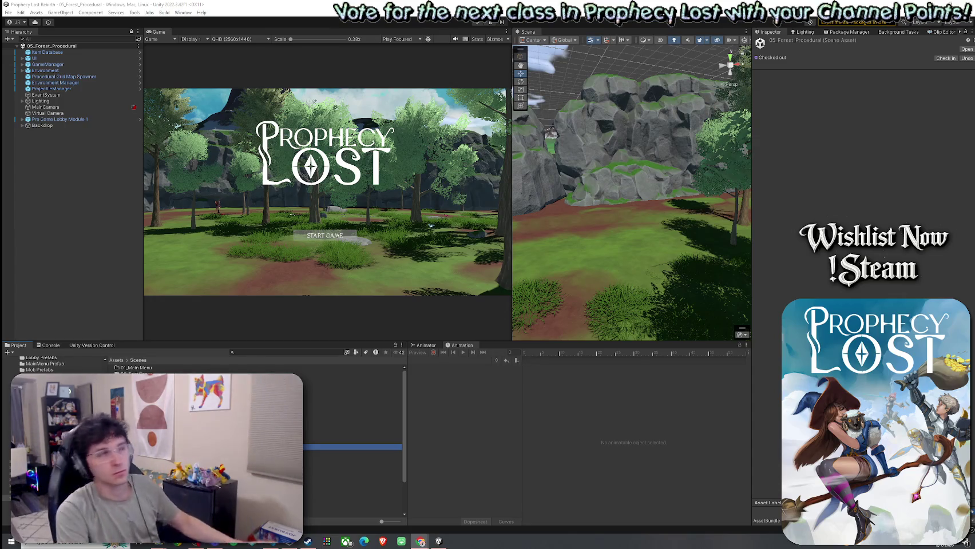
{"action": "left_click", "coordinate": [9, 12]}
{"action": "left_click", "coordinate": [34, 38]}
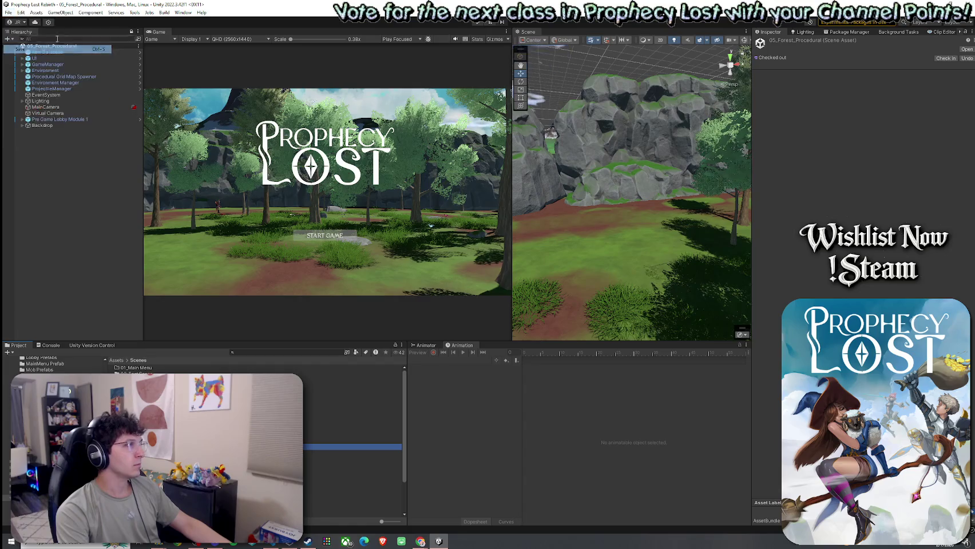
- Browse to the 1by1 Map Modules folder and open the Corner Module 1 NE prefab
{"action": "left_click", "coordinate": [122, 360]}
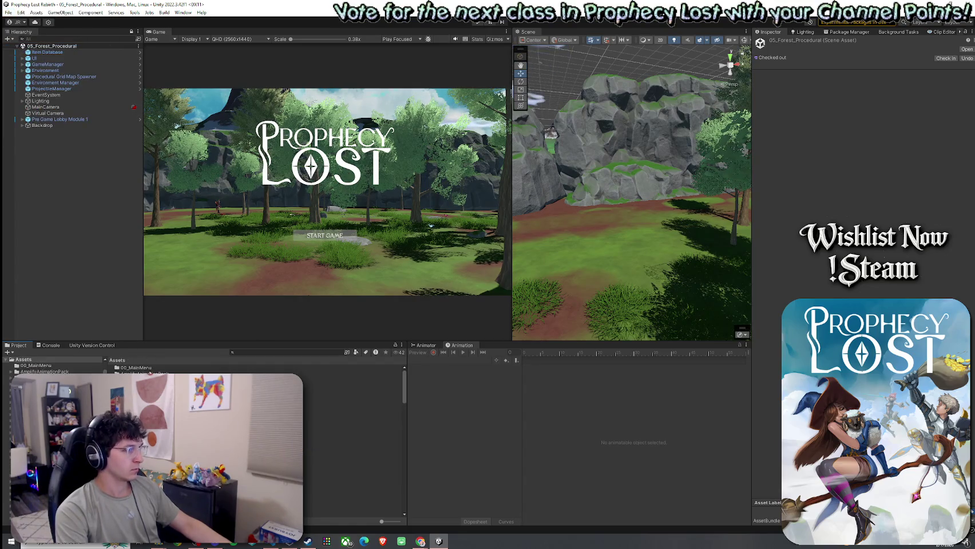
{"action": "scroll", "coordinate": [256, 440], "scroll_direction": "down", "scroll_amount": 10}
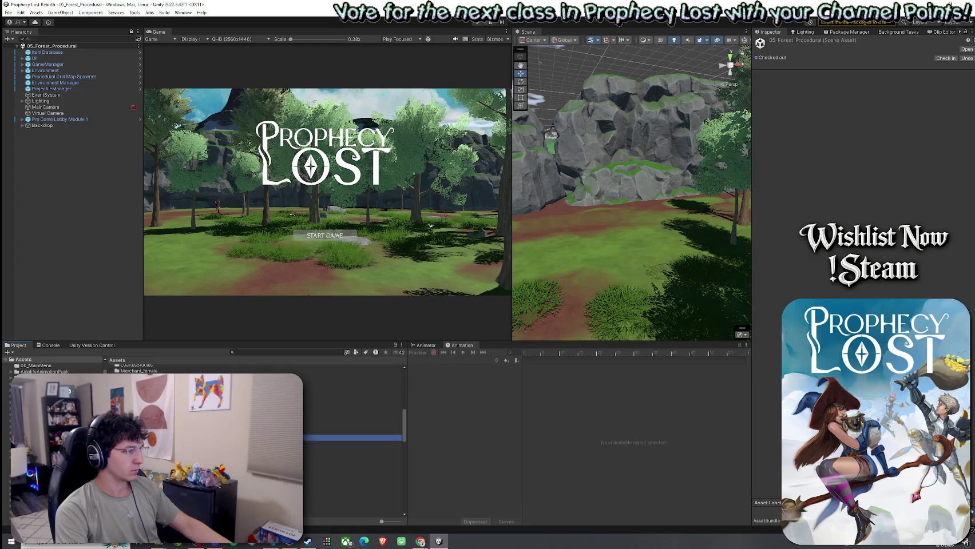
{"action": "double_click", "coordinate": [256, 440]}
{"action": "left_click", "coordinate": [116, 360]}
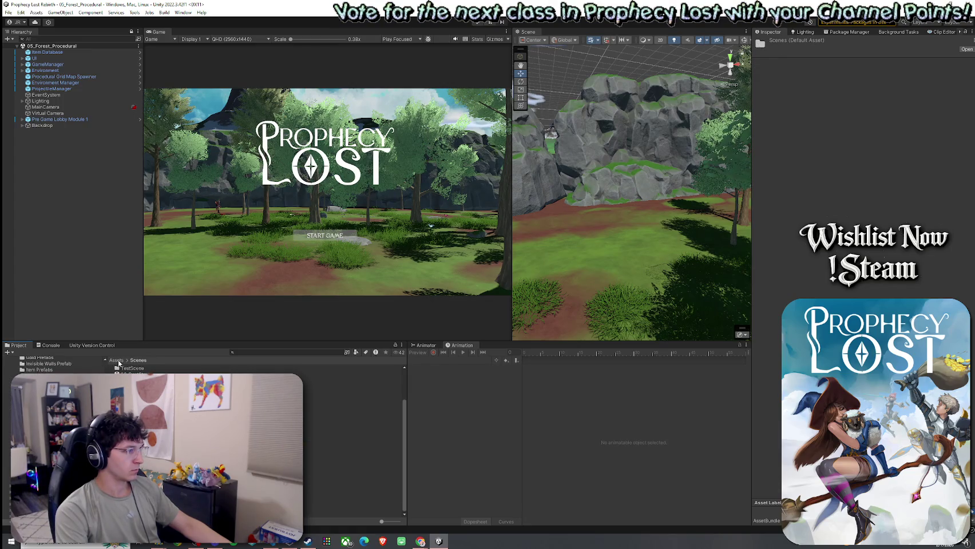
{"action": "left_click", "coordinate": [265, 352]}
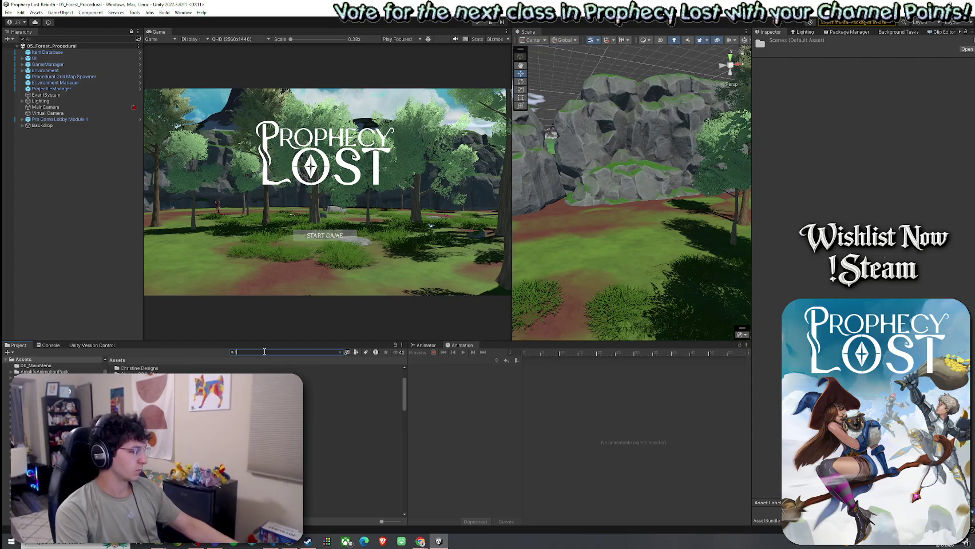
{"action": "type", "text": "1by1"}
{"action": "double_click", "coordinate": [207, 370]}
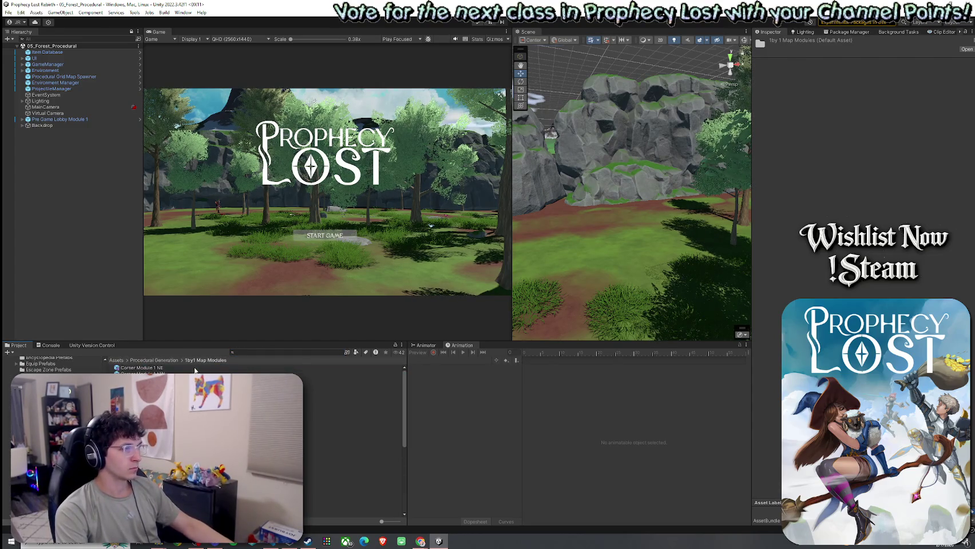
{"action": "double_click", "coordinate": [195, 369]}
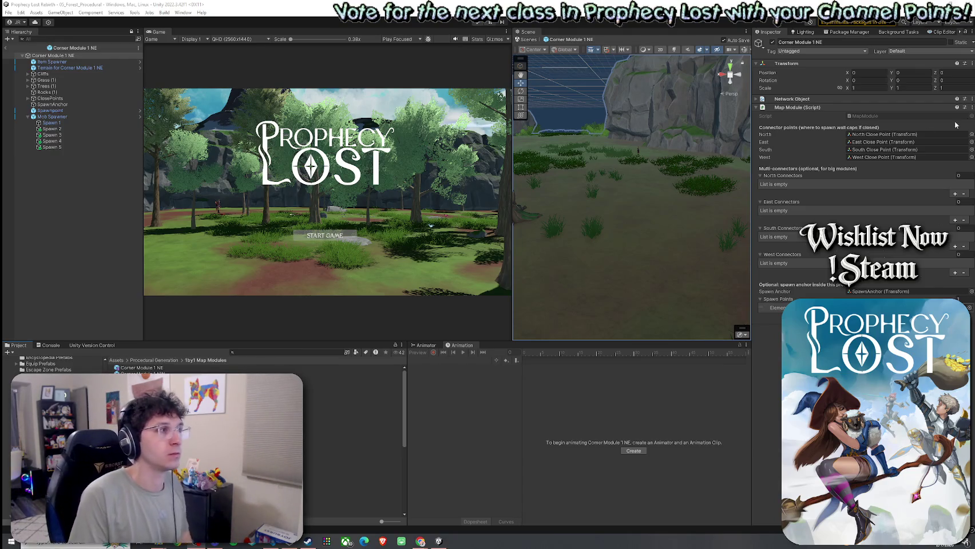
- Save the Corner Module 1 NE prefab and return to the 05_Forest_Procedural scene
{"action": "left_click", "coordinate": [215, 9]}
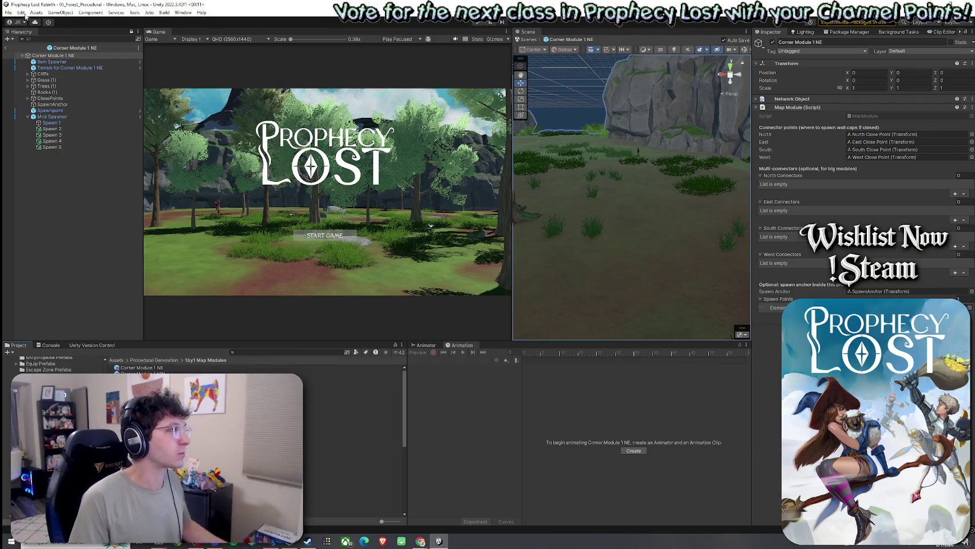
{"action": "left_click", "coordinate": [9, 12]}
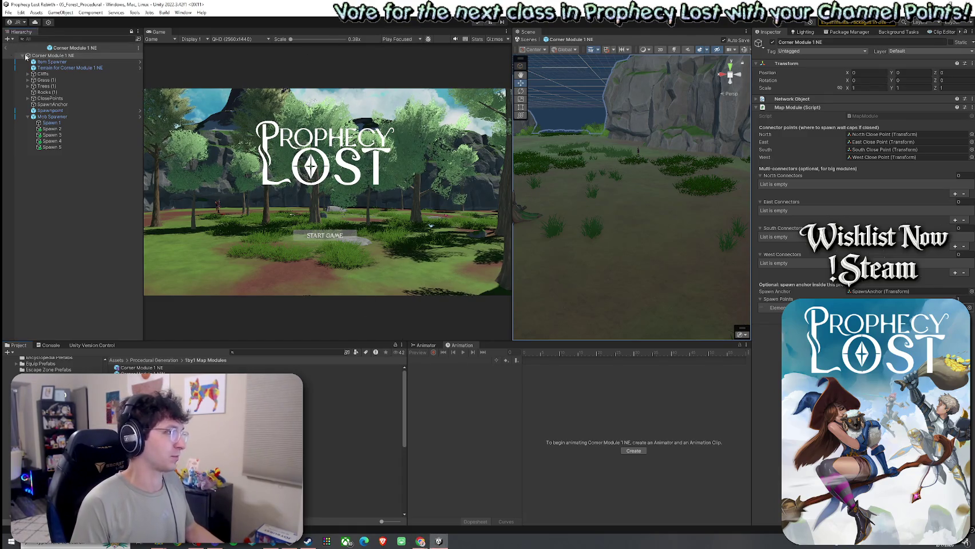
{"action": "left_click", "coordinate": [525, 40]}
- Place a Corner Module 1 NE instance into the 05_Forest_Procedural scene and frame it
{"action": "left_click_drag", "start_coordinate": [528, 32], "coordinate": [415, 45]}
{"action": "mouse_move", "coordinate": [190, 193]}
{"action": "left_mouse_down"}
{"action": "mouse_move", "coordinate": [603, 268]}
{"action": "mouse_move", "coordinate": [535, 235]}
{"action": "mouse_move", "coordinate": [544, 276]}
{"action": "left_mouse_up"}
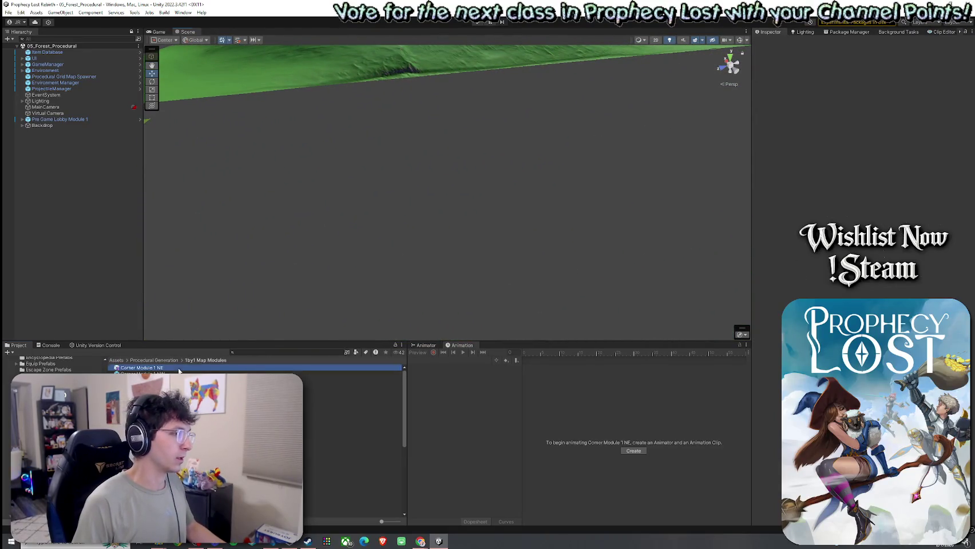
{"action": "mouse_move", "coordinate": [142, 368]}
{"action": "left_mouse_down"}
{"action": "mouse_move", "coordinate": [432, 246]}
{"action": "mouse_move", "coordinate": [426, 266]}
{"action": "left_mouse_up"}
{"action": "key", "text": "f"}
{"action": "scroll", "coordinate": [266, 296], "scroll_direction": "up", "scroll_amount": 6}
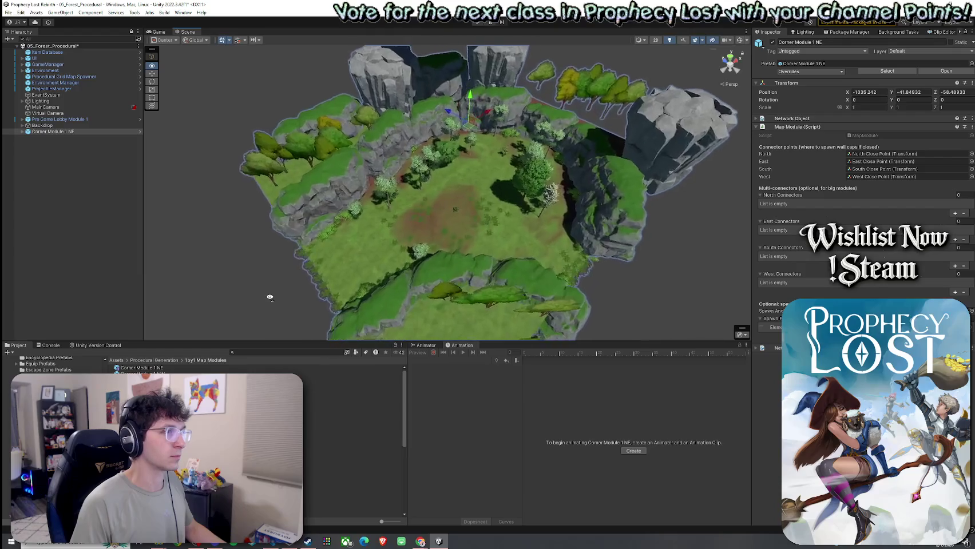
{"action": "scroll", "coordinate": [267, 297], "scroll_direction": "down", "scroll_amount": 10}
{"action": "mouse_move", "coordinate": [266, 297]}
{"action": "left_mouse_down"}
{"action": "mouse_move", "coordinate": [376, 334]}
{"action": "mouse_move", "coordinate": [273, 300]}
{"action": "left_mouse_up"}
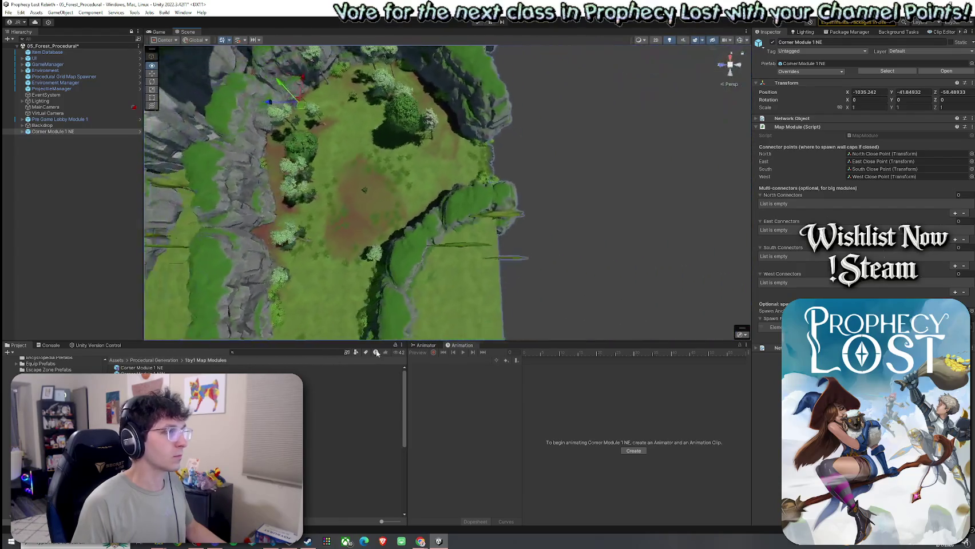
- Move the corner module away from the other tiles and view it top-down in isometric
{"action": "double_click", "coordinate": [72, 132]}
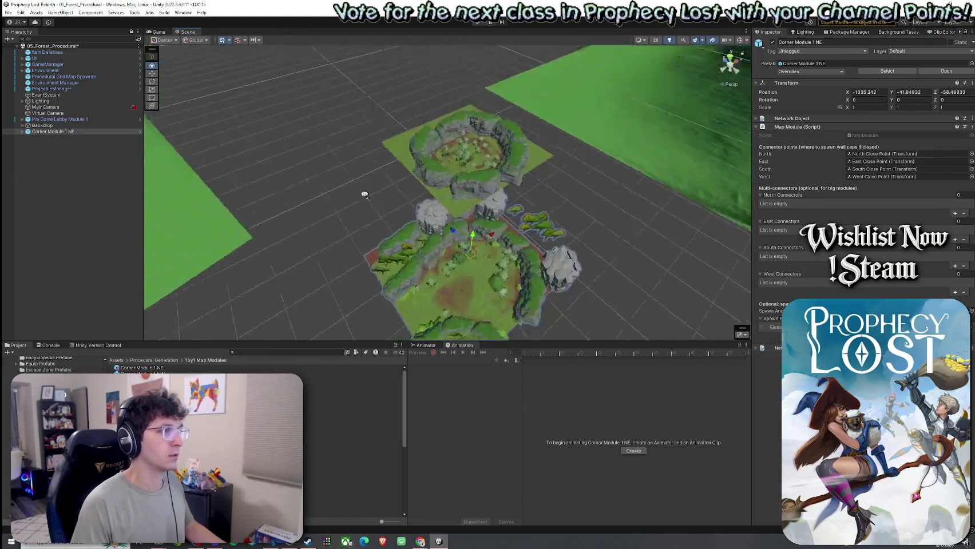
{"action": "mouse_move", "coordinate": [436, 224]}
{"action": "left_mouse_down"}
{"action": "mouse_move", "coordinate": [282, 88]}
{"action": "mouse_move", "coordinate": [185, 145]}
{"action": "left_mouse_up"}
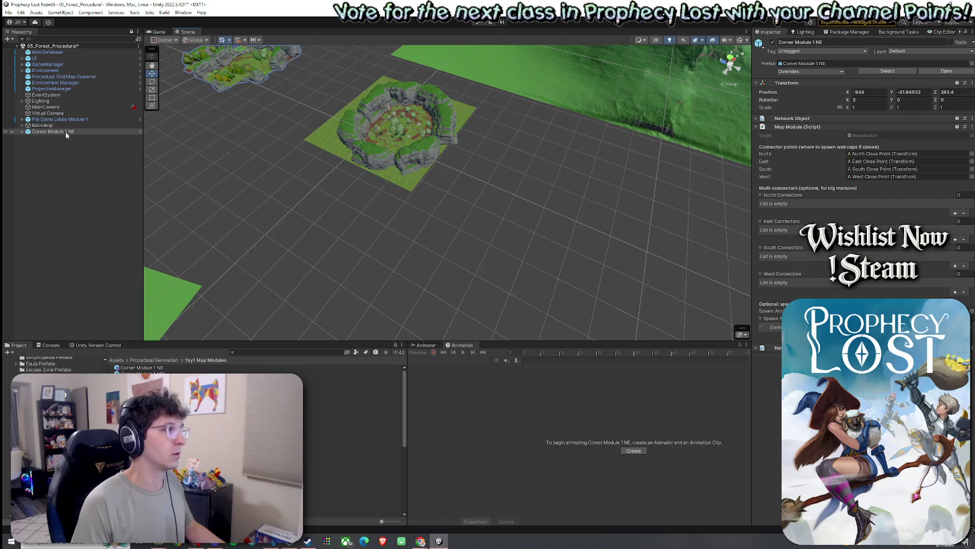
{"action": "double_click", "coordinate": [65, 131]}
{"action": "left_click_drag", "start_coordinate": [435, 189], "coordinate": [496, 184]}
{"action": "left_click", "coordinate": [727, 86]}
{"action": "mouse_move", "coordinate": [578, 189]}
{"action": "left_mouse_down"}
{"action": "mouse_move", "coordinate": [564, 175]}
{"action": "mouse_move", "coordinate": [684, 186]}
{"action": "mouse_move", "coordinate": [452, 147]}
{"action": "mouse_move", "coordinate": [469, 159]}
{"action": "mouse_move", "coordinate": [457, 170]}
{"action": "mouse_move", "coordinate": [262, 166]}
{"action": "left_mouse_up"}
{"action": "scroll", "coordinate": [478, 166], "scroll_direction": "up", "scroll_amount": 5}
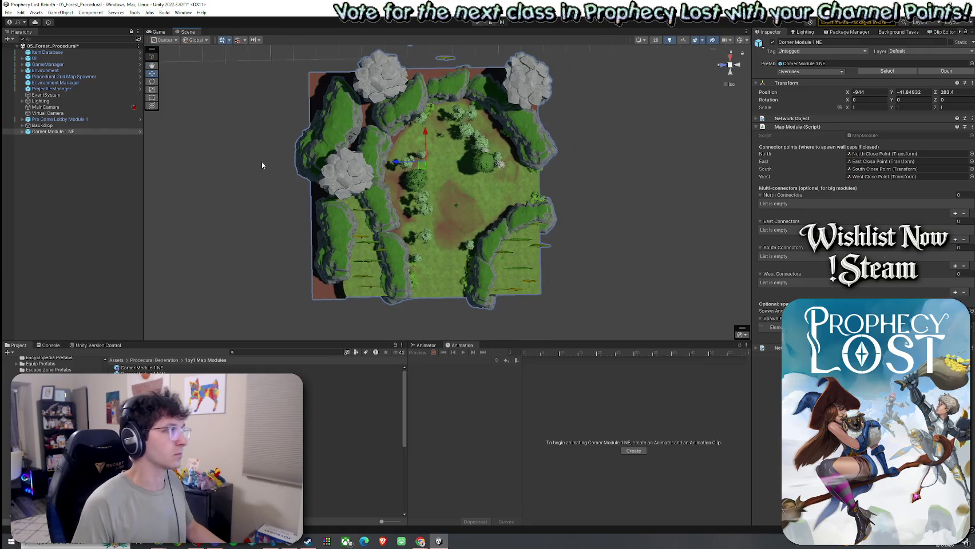
- Expand ClosePoints and check the North, East and West Close Point positions on the tile
{"action": "left_click", "coordinate": [22, 132]}
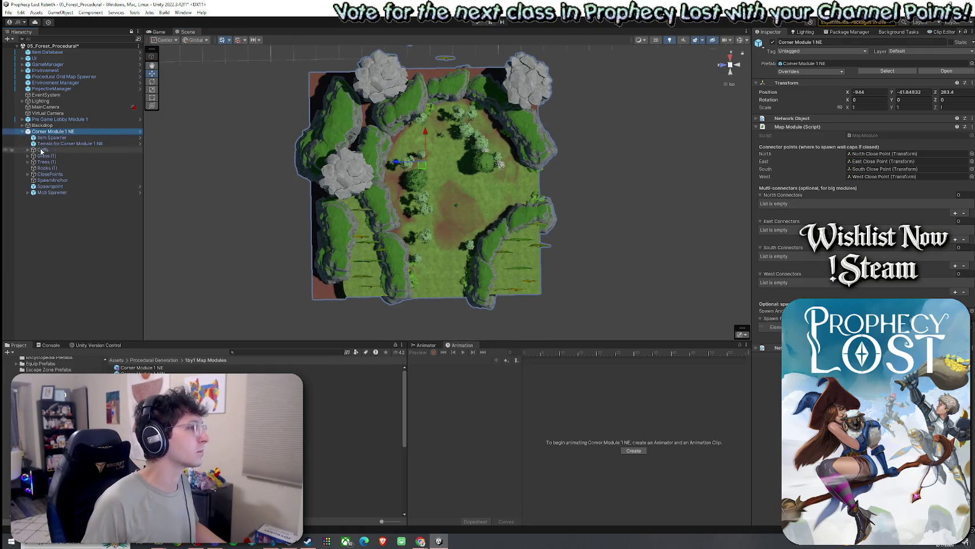
{"action": "left_click", "coordinate": [28, 174]}
{"action": "left_click", "coordinate": [60, 180]}
{"action": "mouse_move", "coordinate": [400, 184]}
{"action": "left_mouse_down"}
{"action": "mouse_move", "coordinate": [367, 186]}
{"action": "mouse_move", "coordinate": [507, 194]}
{"action": "mouse_move", "coordinate": [508, 182]}
{"action": "left_mouse_up"}
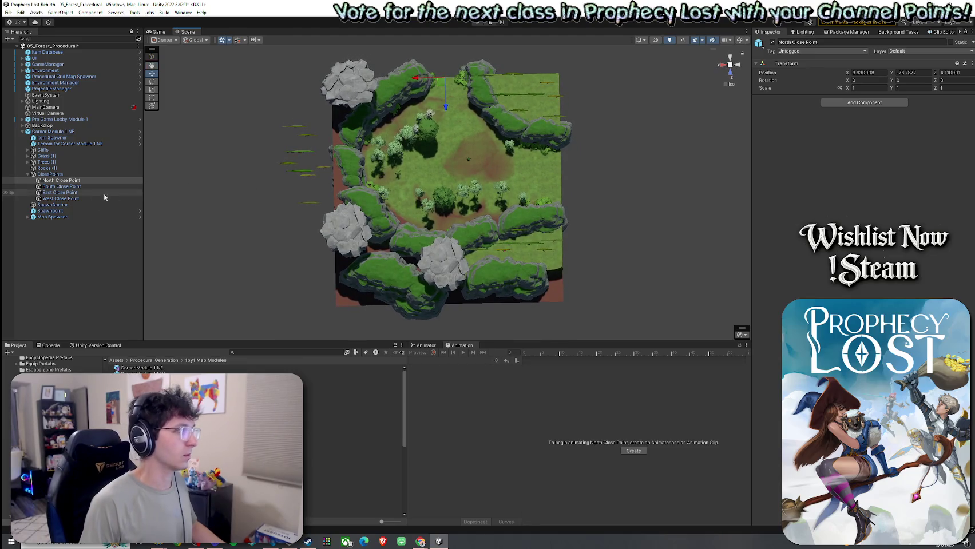
{"action": "left_click", "coordinate": [76, 193]}
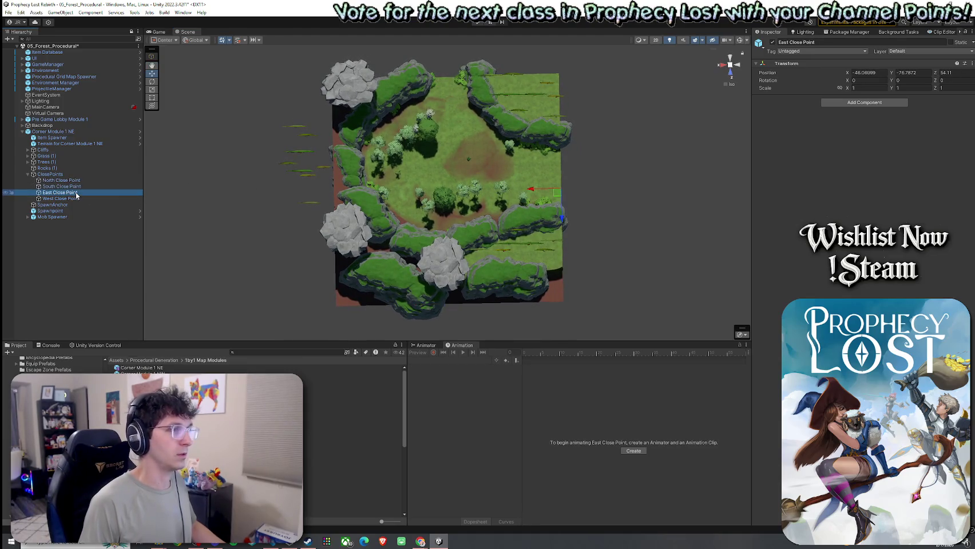
{"action": "left_click", "coordinate": [75, 199]}
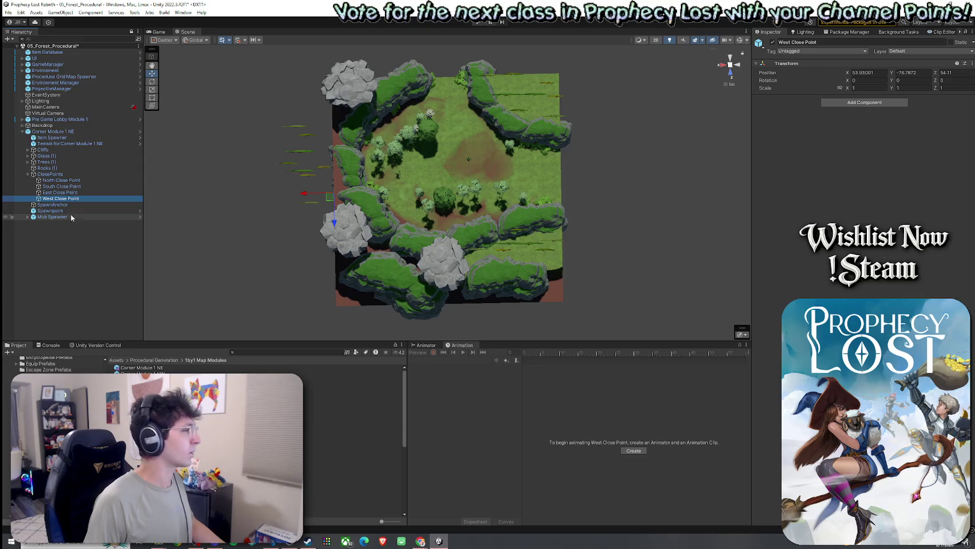
{"action": "left_click", "coordinate": [61, 181]}
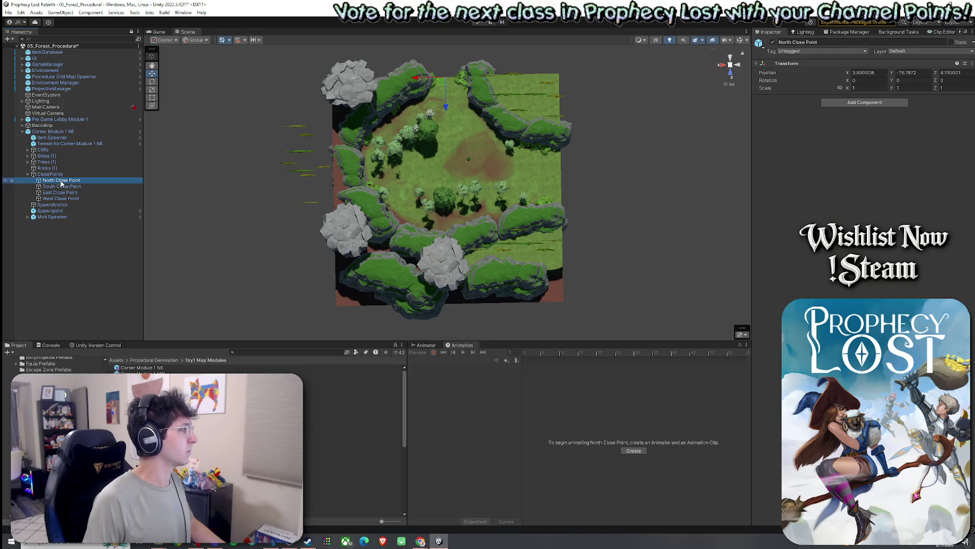
{"action": "right_click", "coordinate": [62, 183]}
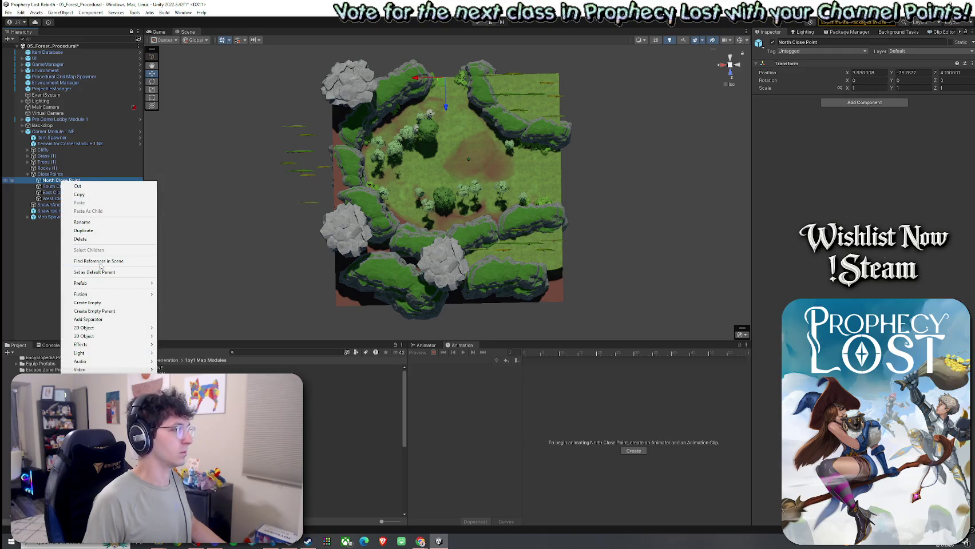
- Create an empty child of North Close Point named NavMeshLink with a NavMeshLink component
{"action": "left_click", "coordinate": [107, 304]}
{"action": "type", "text": "NavMeshLin"}
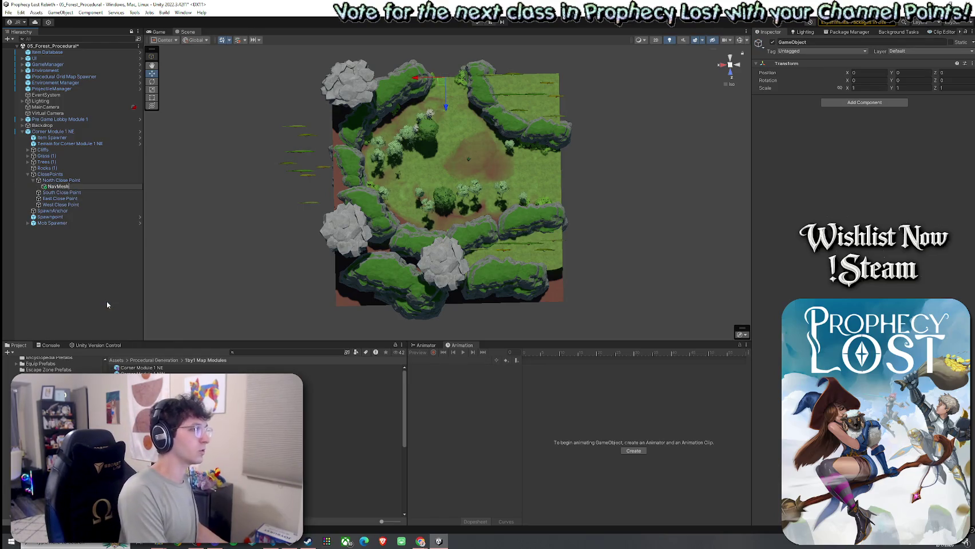
{"action": "type", "text": "k"}
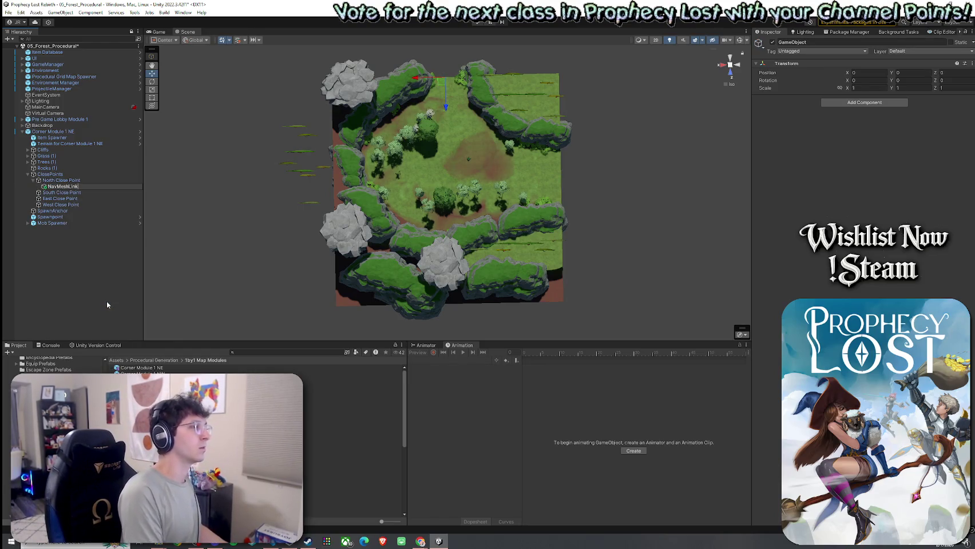
{"action": "key", "text": "Return"}
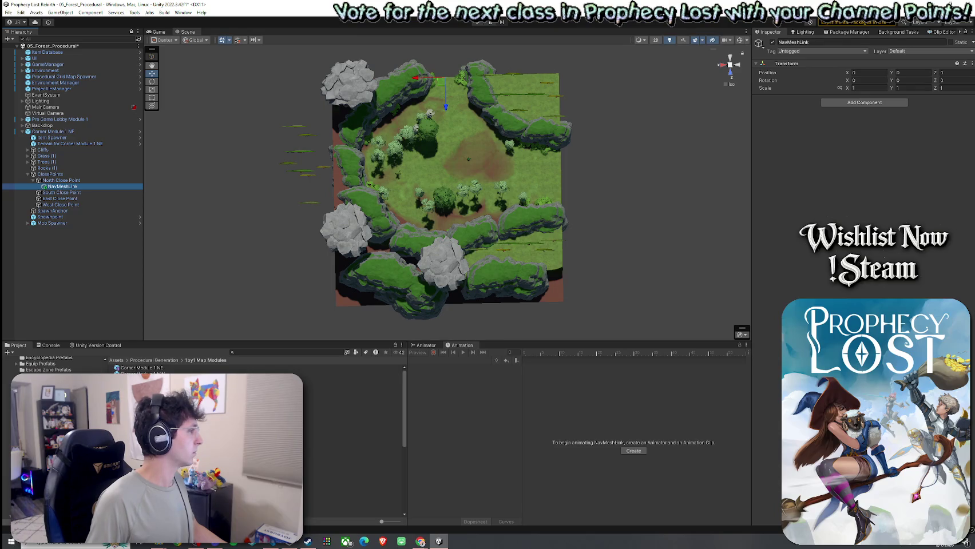
{"action": "left_click", "coordinate": [865, 102]}
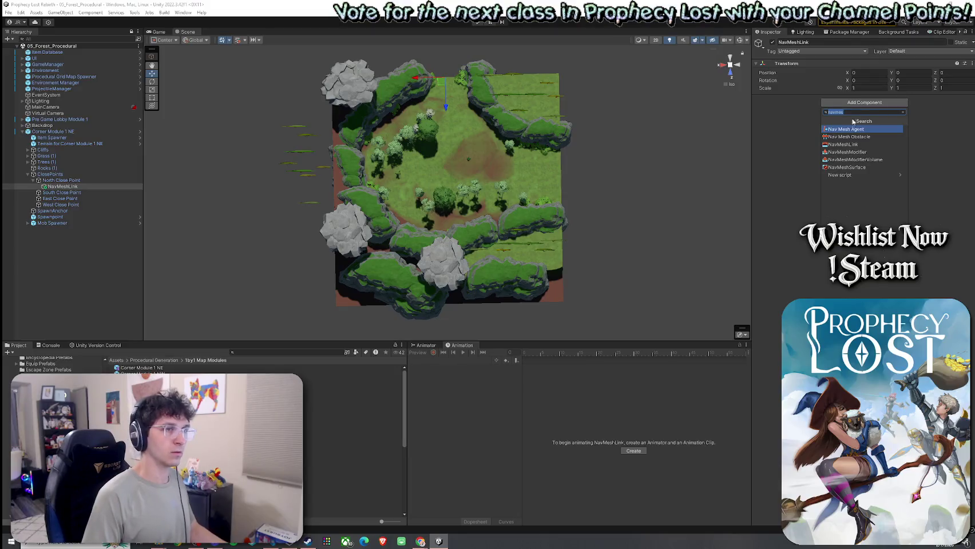
{"action": "left_click", "coordinate": [863, 143]}
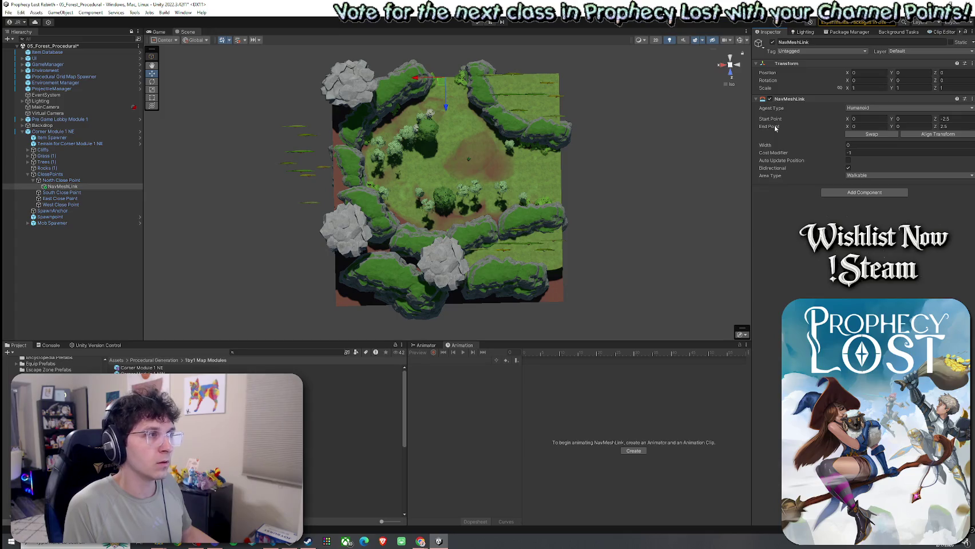
- Show scene gizmos, frame the link at the north gap, and keep its area type Walkable
{"action": "left_click", "coordinate": [739, 42]}
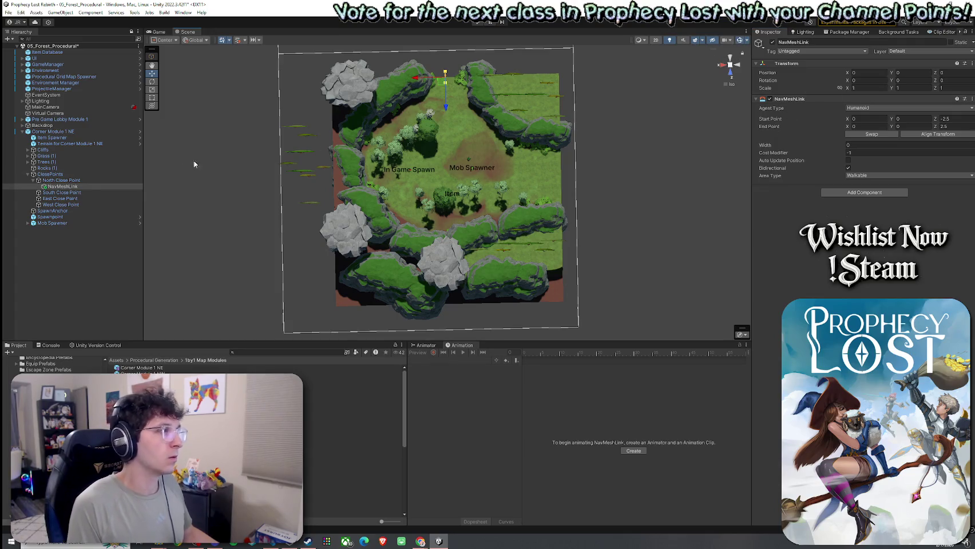
{"action": "double_click", "coordinate": [79, 187]}
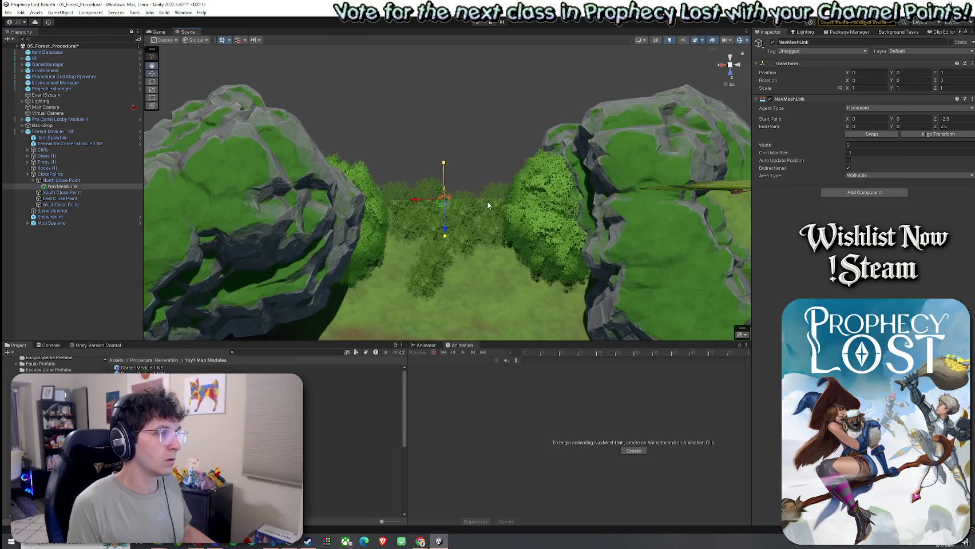
{"action": "mouse_move", "coordinate": [488, 205]}
{"action": "left_mouse_down"}
{"action": "mouse_move", "coordinate": [215, 106]}
{"action": "mouse_move", "coordinate": [309, 132]}
{"action": "mouse_move", "coordinate": [440, 143]}
{"action": "mouse_move", "coordinate": [407, 143]}
{"action": "mouse_move", "coordinate": [415, 140]}
{"action": "left_mouse_up"}
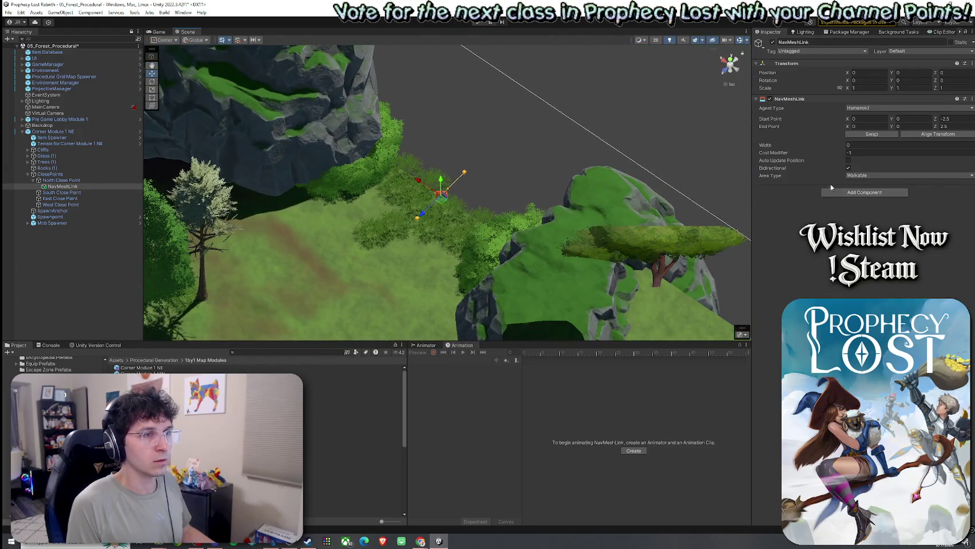
{"action": "left_click", "coordinate": [856, 175]}
{"action": "left_click", "coordinate": [794, 215]}
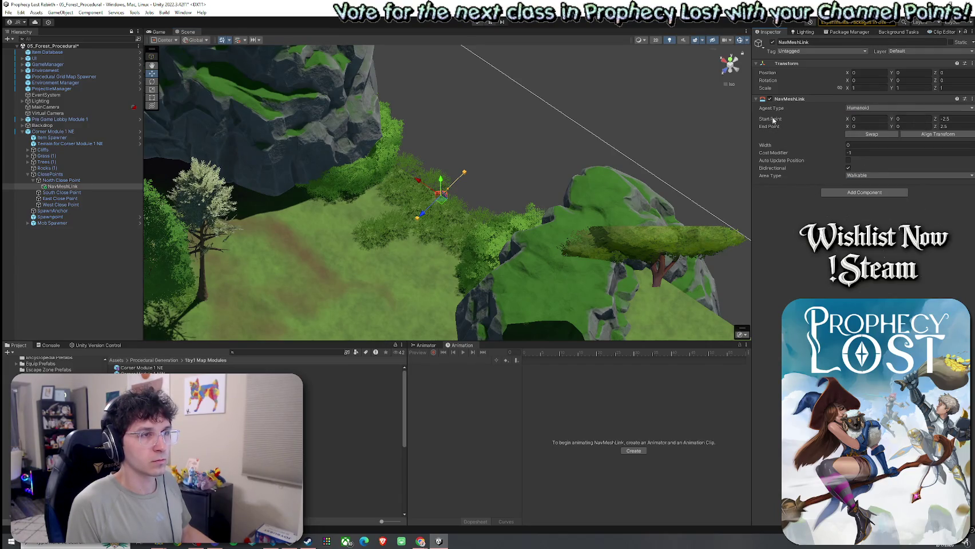
{"action": "mouse_move", "coordinate": [496, 165]}
{"action": "left_mouse_down"}
{"action": "mouse_move", "coordinate": [593, 196]}
{"action": "mouse_move", "coordinate": [464, 179]}
{"action": "mouse_move", "coordinate": [542, 221]}
{"action": "mouse_move", "coordinate": [476, 194]}
{"action": "left_mouse_up"}
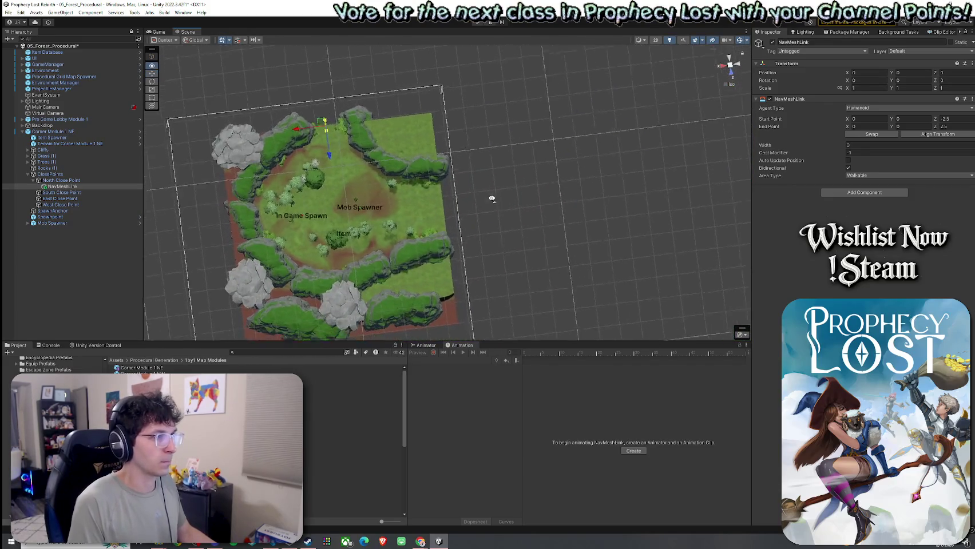
- Select the North Close Point's NavMeshLink object in the Hierarchy
{"action": "scroll", "coordinate": [476, 194], "scroll_direction": "up", "scroll_amount": 6}
{"action": "scroll", "coordinate": [487, 216], "scroll_direction": "up", "scroll_amount": 3}
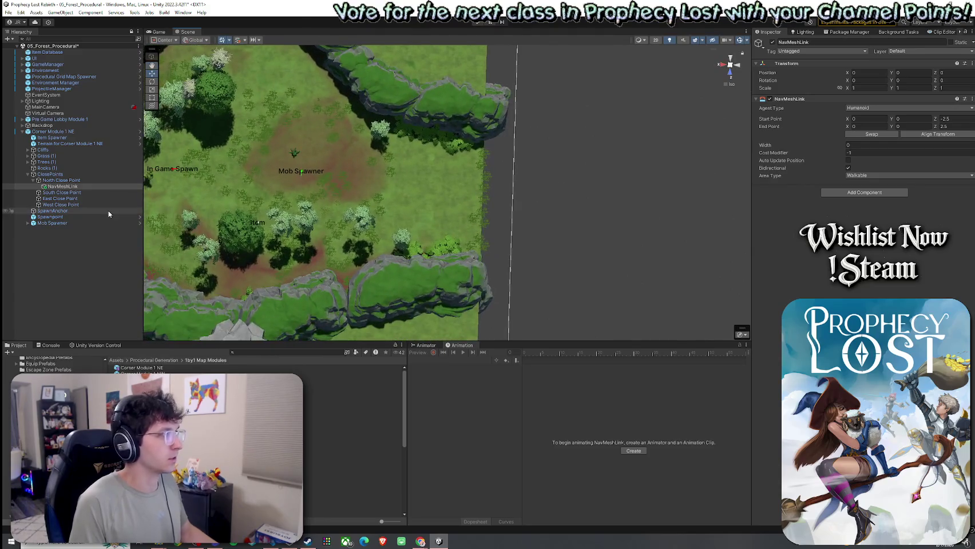
{"action": "left_click", "coordinate": [70, 199]}
{"action": "right_click", "coordinate": [70, 198]}
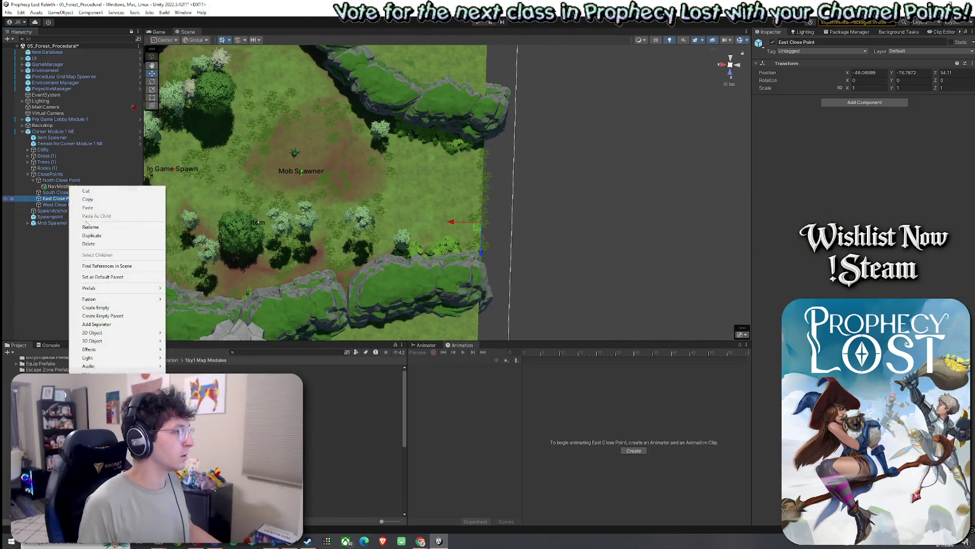
{"action": "mouse_move", "coordinate": [125, 288]}
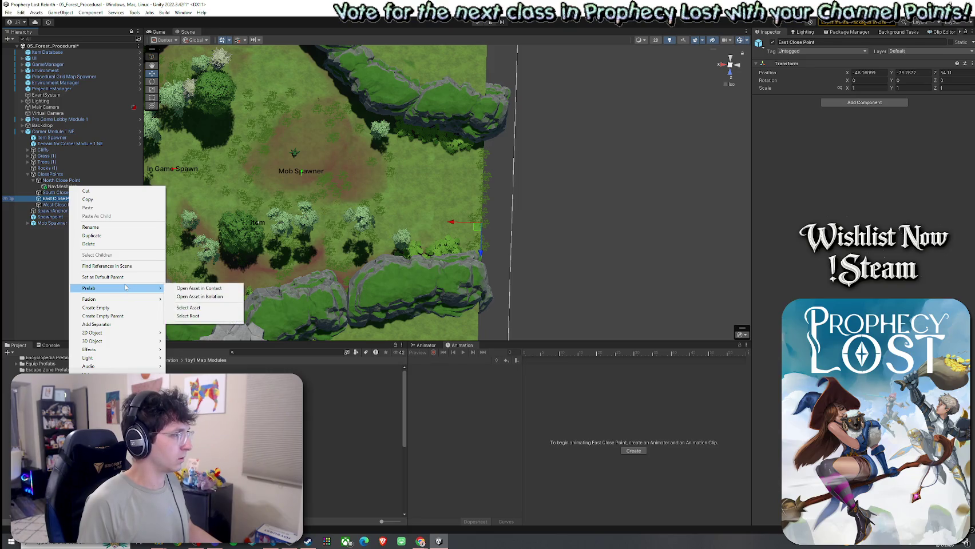
{"action": "left_click", "coordinate": [512, 163]}
{"action": "left_click", "coordinate": [80, 188]}
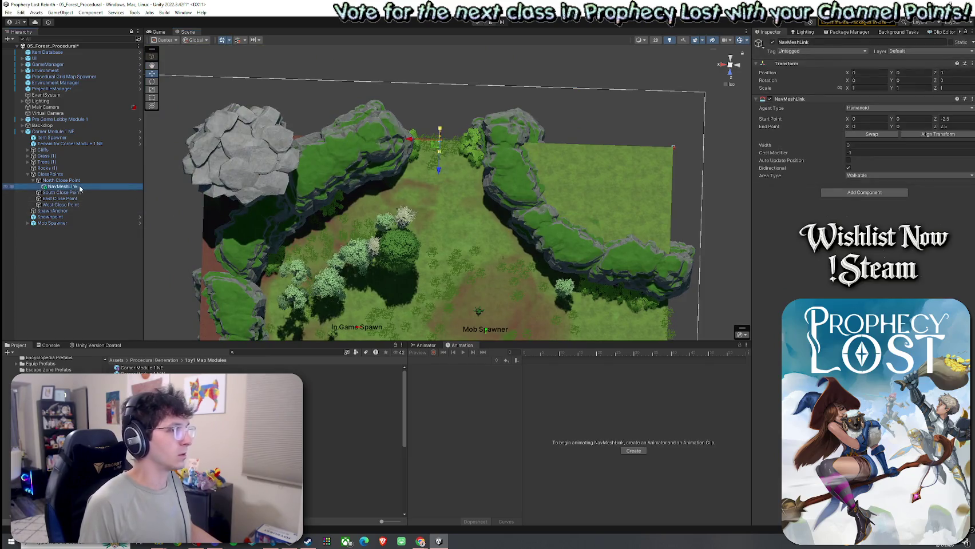
- Resize the north NavMeshLink's width to about 8.458 so it spans the north gap
{"action": "scroll", "coordinate": [466, 113], "scroll_direction": "up", "scroll_amount": 5}
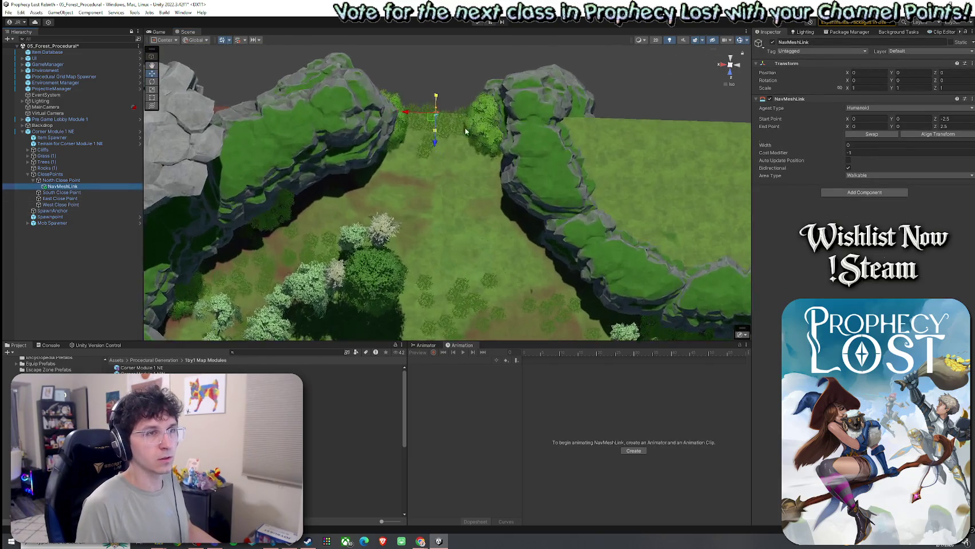
{"action": "left_click_drag", "start_coordinate": [470, 116], "coordinate": [457, 213]}
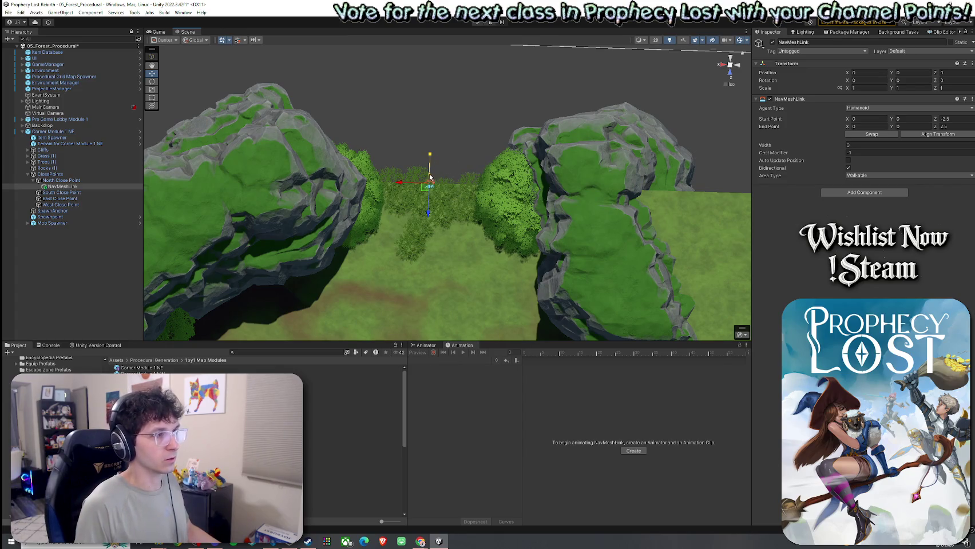
{"action": "left_click_drag", "start_coordinate": [432, 177], "coordinate": [364, 179]}
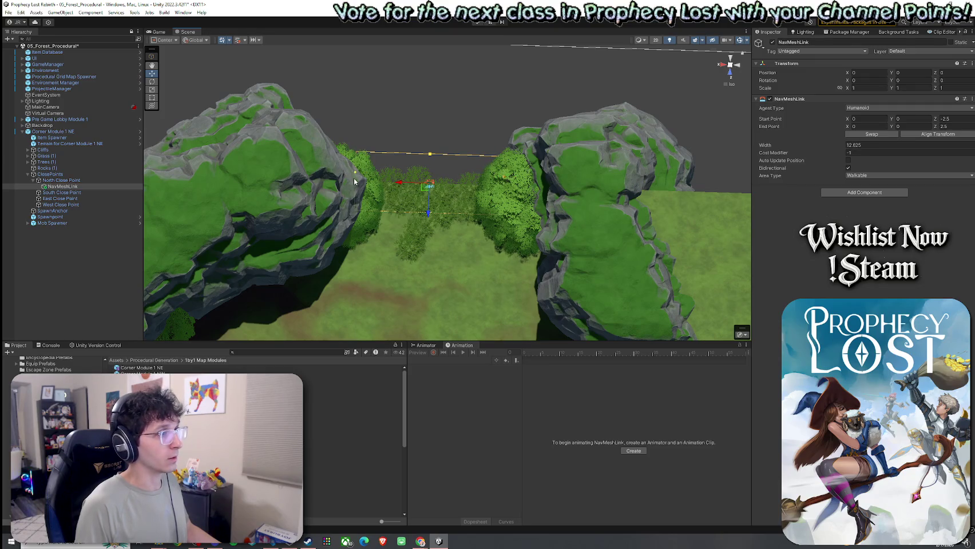
{"action": "mouse_move", "coordinate": [359, 183]}
{"action": "left_mouse_down"}
{"action": "mouse_move", "coordinate": [463, 131]}
{"action": "mouse_move", "coordinate": [210, 25]}
{"action": "left_mouse_up"}
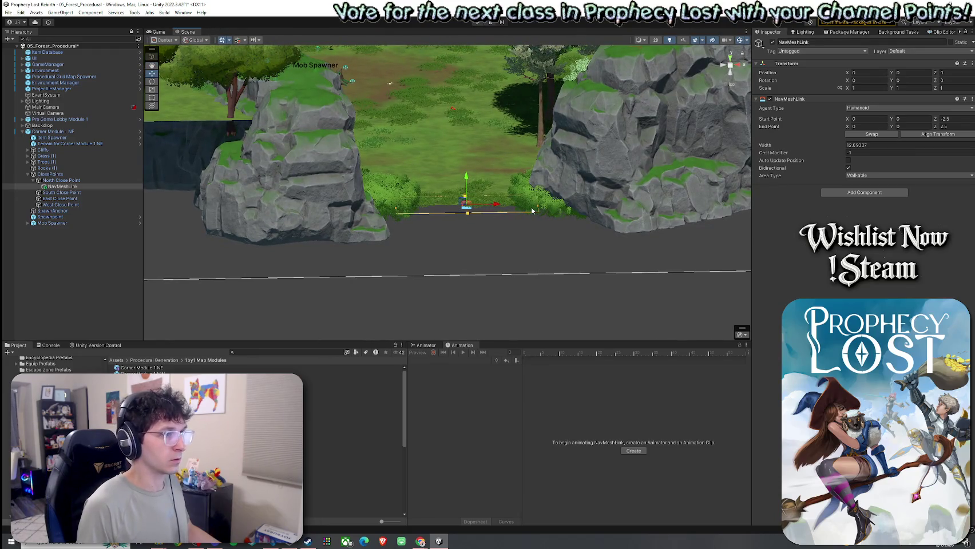
{"action": "left_click_drag", "start_coordinate": [531, 210], "coordinate": [516, 209]}
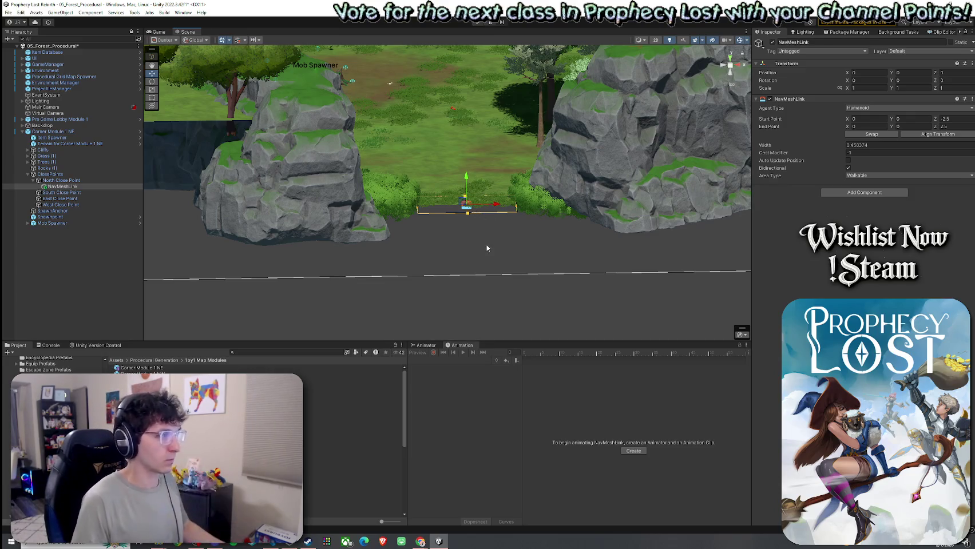
{"action": "mouse_move", "coordinate": [380, 202]}
{"action": "left_mouse_down"}
{"action": "mouse_move", "coordinate": [313, 202]}
{"action": "mouse_move", "coordinate": [543, 265]}
{"action": "mouse_move", "coordinate": [367, 160]}
{"action": "mouse_move", "coordinate": [300, 132]}
{"action": "mouse_move", "coordinate": [307, 123]}
{"action": "left_mouse_up"}
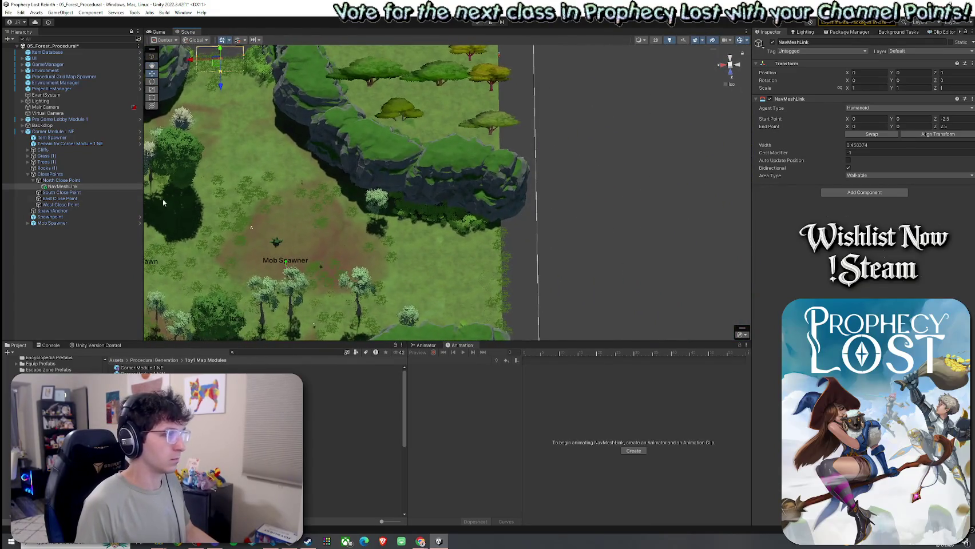
{"action": "left_click", "coordinate": [91, 199]}
{"action": "right_click", "coordinate": [90, 199]}
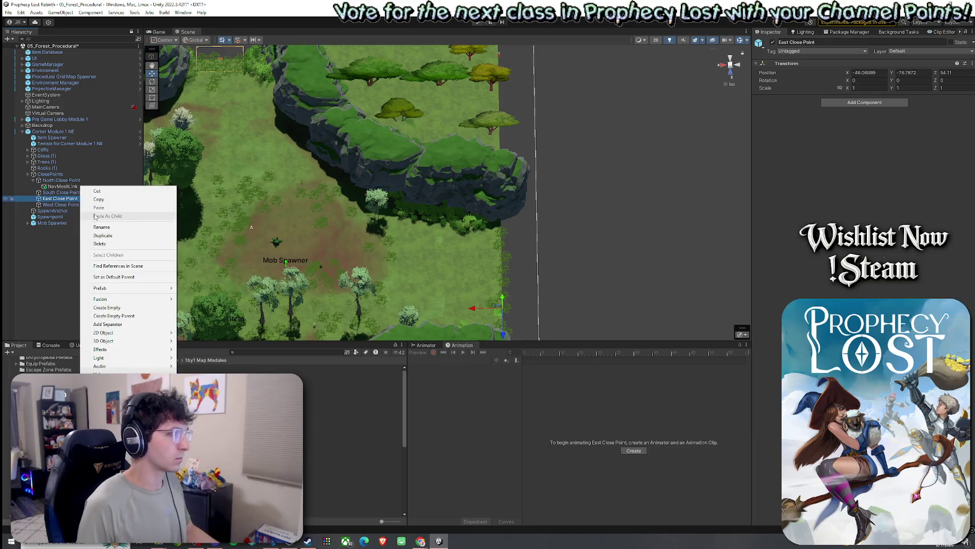
- Create an empty child named NavMeshLink under East Close Point and add a NavMeshLink component
{"action": "left_click", "coordinate": [119, 308]}
{"action": "type", "text": "N"}
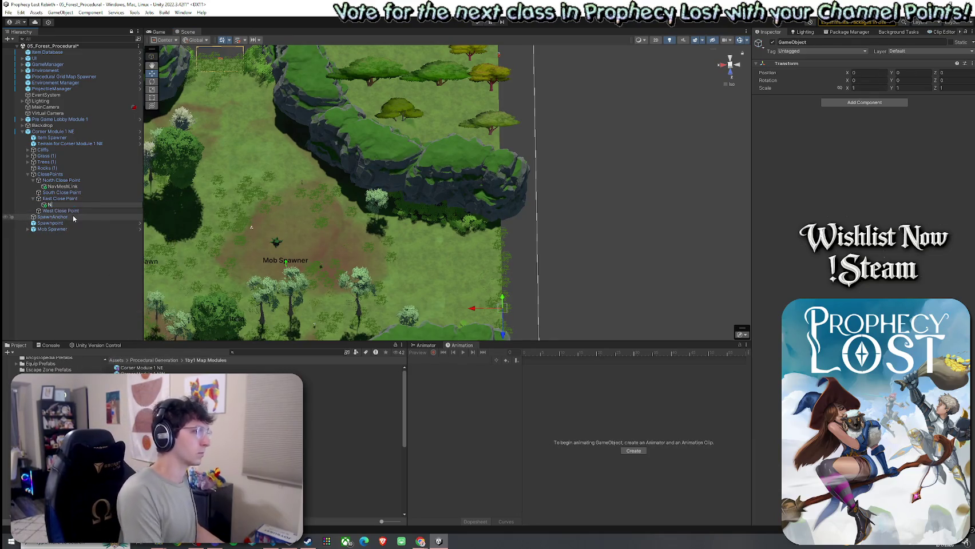
{"action": "type", "text": "k"}
{"action": "key", "text": "Return"}
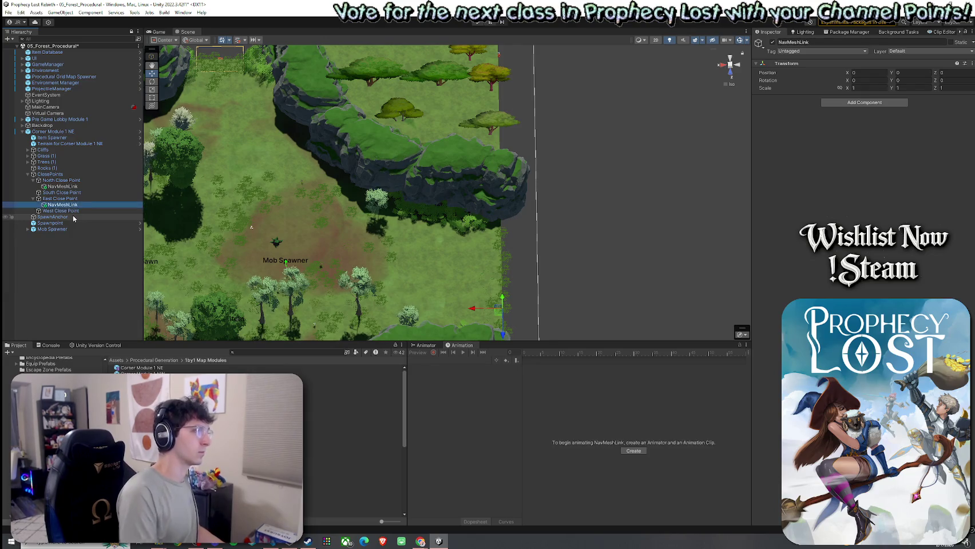
{"action": "left_click", "coordinate": [856, 103]}
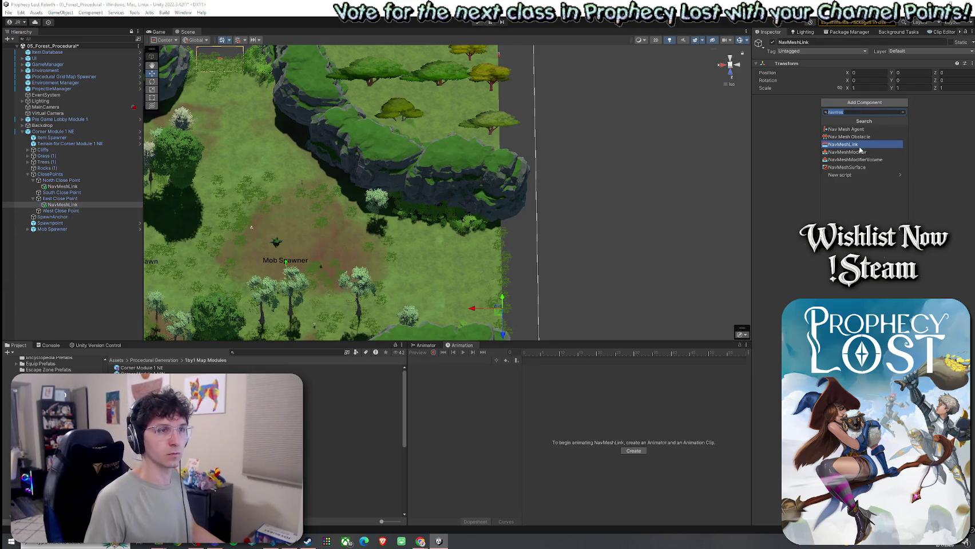
{"action": "left_click", "coordinate": [860, 145]}
- Move the east link to Z position -5.55 and give it some initial width
{"action": "mouse_move", "coordinate": [635, 225]}
{"action": "left_mouse_down"}
{"action": "mouse_move", "coordinate": [550, 198]}
{"action": "mouse_move", "coordinate": [496, 139]}
{"action": "mouse_move", "coordinate": [414, 182]}
{"action": "mouse_move", "coordinate": [269, 127]}
{"action": "left_mouse_up"}
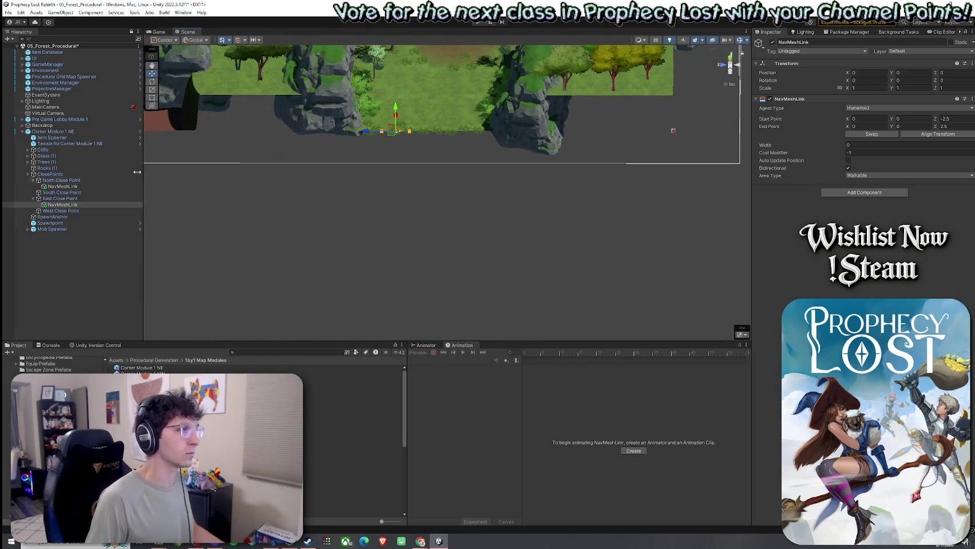
{"action": "left_click", "coordinate": [67, 205]}
{"action": "left_click_drag", "start_coordinate": [366, 132], "coordinate": [398, 138]}
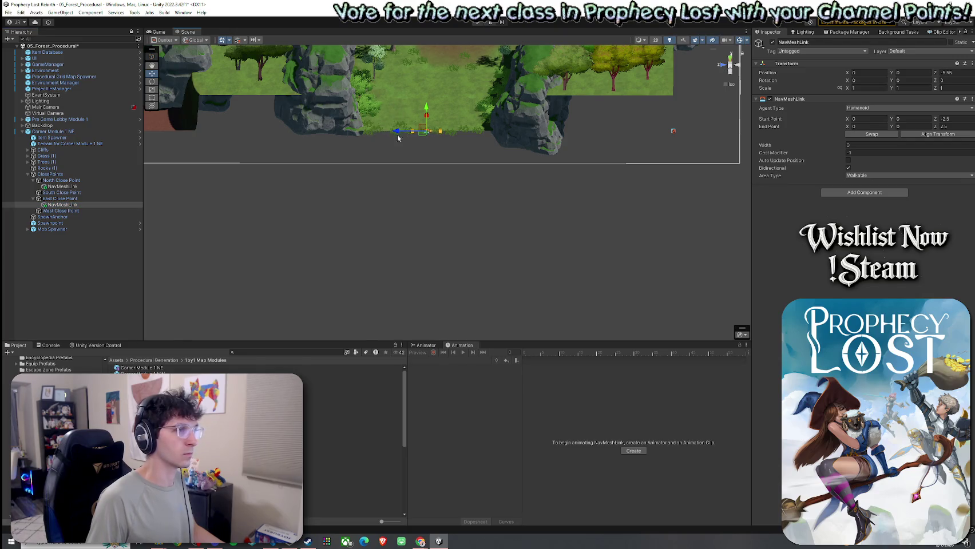
{"action": "left_click", "coordinate": [60, 198]}
{"action": "left_click", "coordinate": [63, 205]}
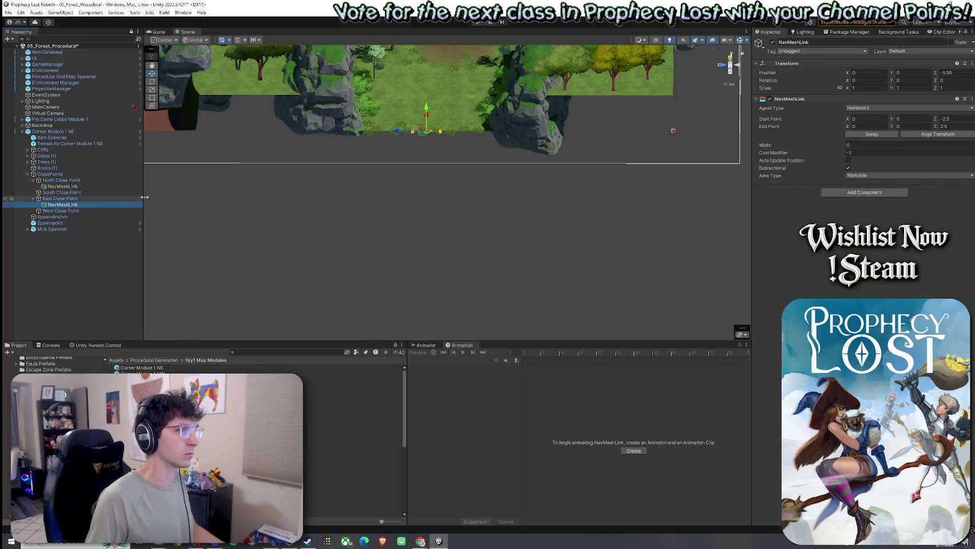
{"action": "left_click", "coordinate": [432, 135]}
{"action": "mouse_move", "coordinate": [440, 131]}
{"action": "left_mouse_down"}
{"action": "mouse_move", "coordinate": [418, 133]}
{"action": "mouse_move", "coordinate": [458, 143]}
{"action": "mouse_move", "coordinate": [694, 99]}
{"action": "mouse_move", "coordinate": [457, 128]}
{"action": "mouse_move", "coordinate": [433, 133]}
{"action": "mouse_move", "coordinate": [432, 143]}
{"action": "left_mouse_up"}
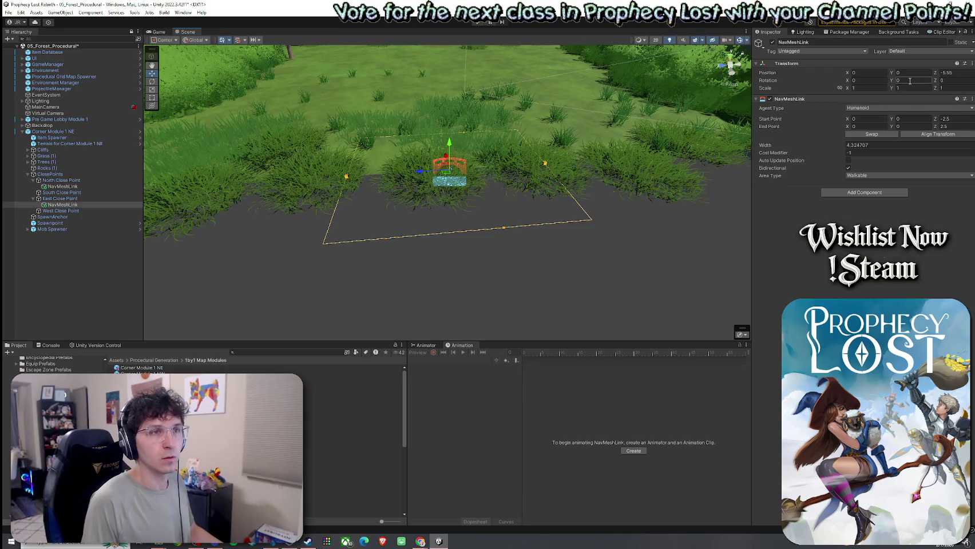
- Rotate the east NavMeshLink to 90 on the Y axis
{"action": "key", "text": "e"}
{"action": "mouse_move", "coordinate": [452, 187]}
{"action": "left_mouse_down"}
{"action": "mouse_move", "coordinate": [423, 196]}
{"action": "mouse_move", "coordinate": [571, 160]}
{"action": "left_mouse_up"}
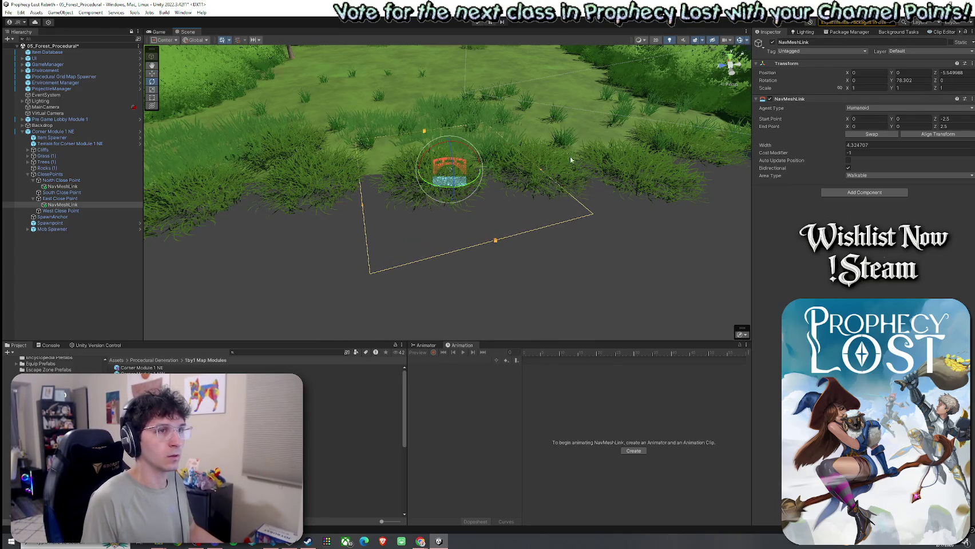
{"action": "double_click", "coordinate": [924, 84]}
{"action": "type", "text": "90"}
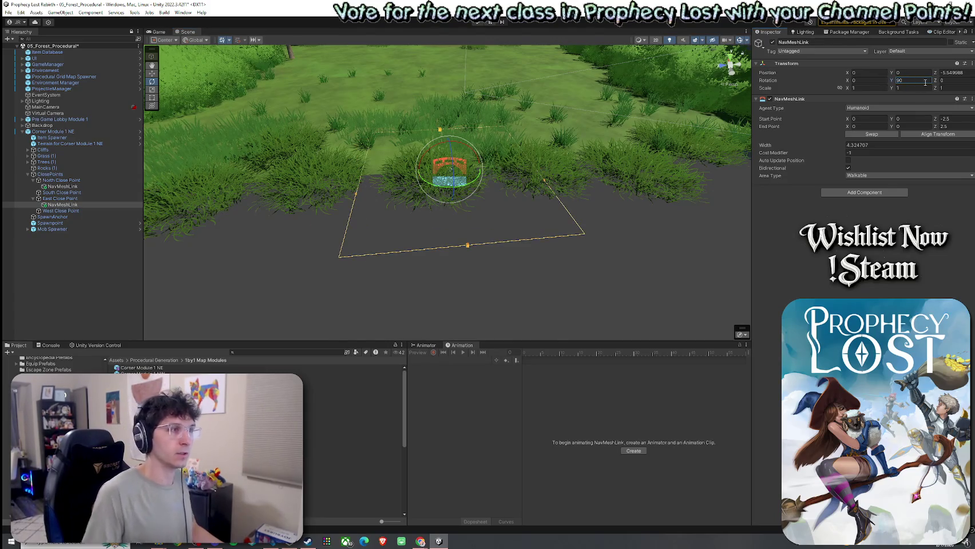
{"action": "mouse_move", "coordinate": [515, 167]}
{"action": "left_mouse_down"}
{"action": "mouse_move", "coordinate": [413, 189]}
{"action": "mouse_move", "coordinate": [446, 201]}
{"action": "mouse_move", "coordinate": [435, 195]}
{"action": "left_mouse_up"}
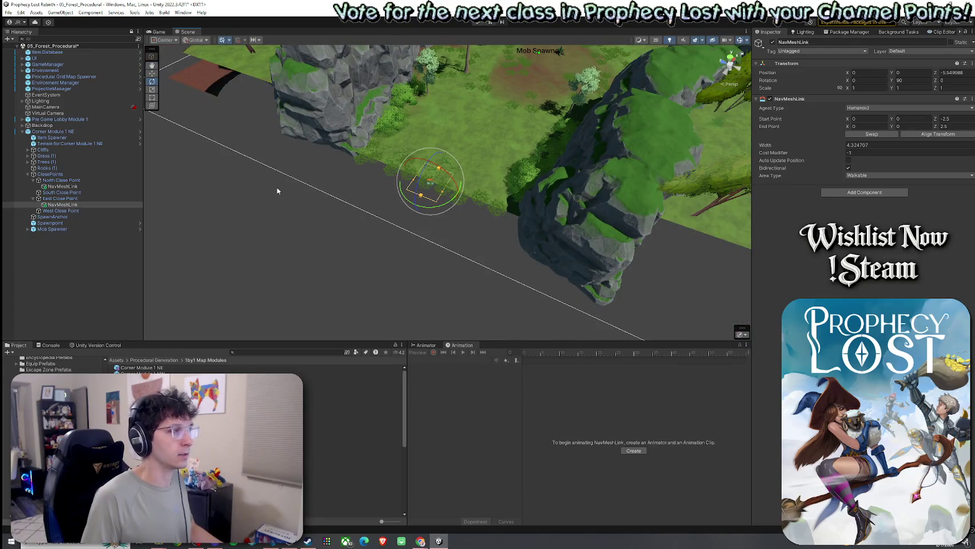
- Widen the east NavMeshLink to about 23.49 across the east edge
{"action": "left_click", "coordinate": [83, 206]}
{"action": "left_click", "coordinate": [878, 206]}
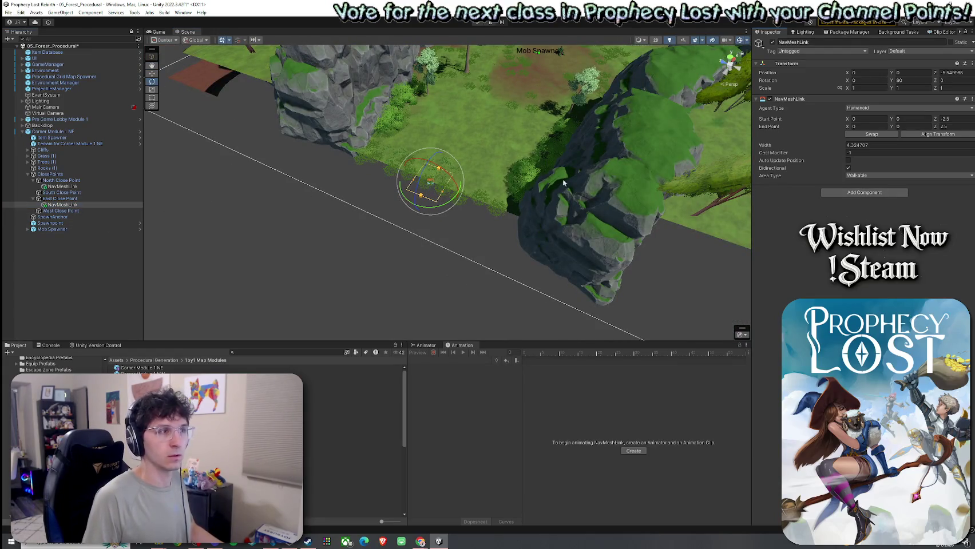
{"action": "key", "text": "w"}
{"action": "left_click_drag", "start_coordinate": [442, 196], "coordinate": [518, 224]}
{"action": "mouse_move", "coordinate": [519, 223]}
{"action": "left_mouse_down"}
{"action": "mouse_move", "coordinate": [439, 221]}
{"action": "mouse_move", "coordinate": [521, 153]}
{"action": "mouse_move", "coordinate": [609, 190]}
{"action": "mouse_move", "coordinate": [630, 166]}
{"action": "left_mouse_up"}
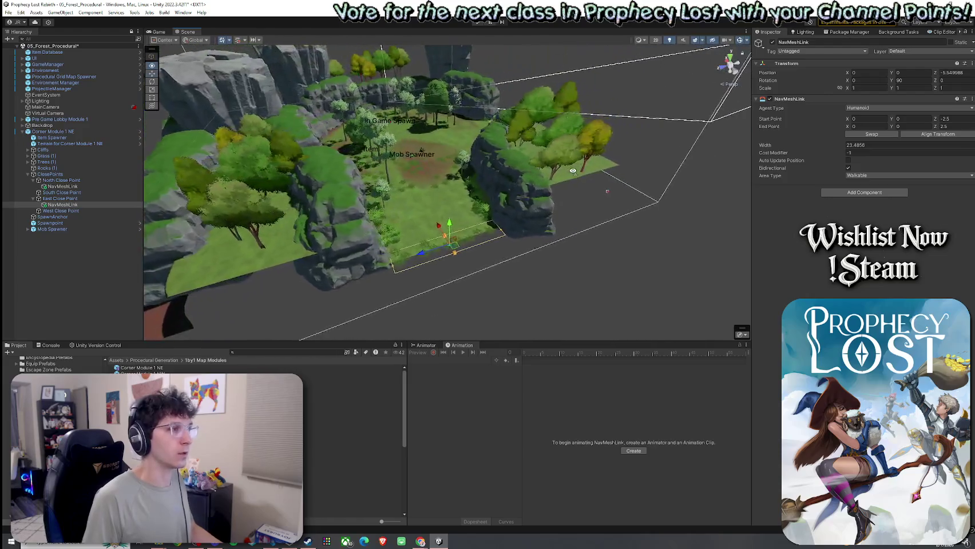
- Save the 05_Forest_Procedural scene
{"action": "left_click", "coordinate": [9, 12]}
{"action": "left_click", "coordinate": [34, 48]}
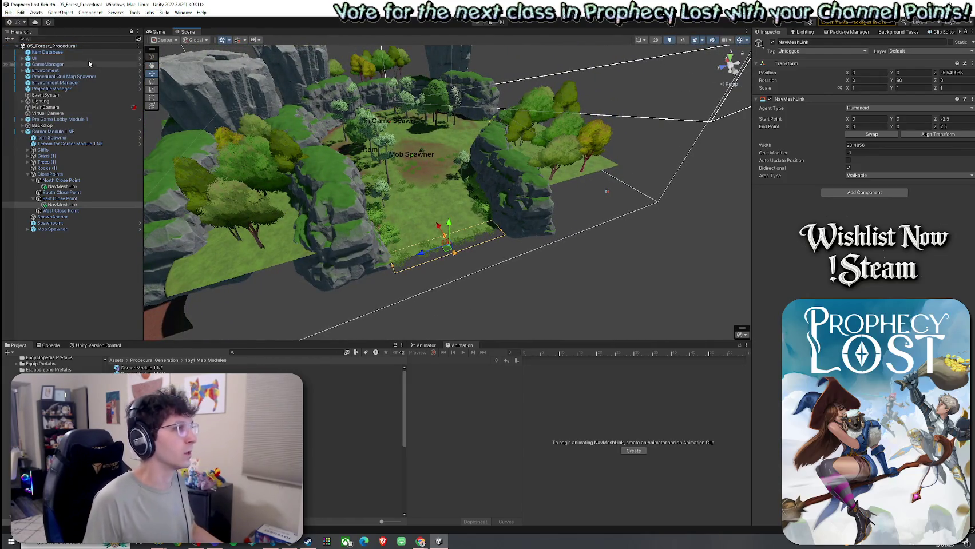
{"action": "left_click", "coordinate": [69, 132]}
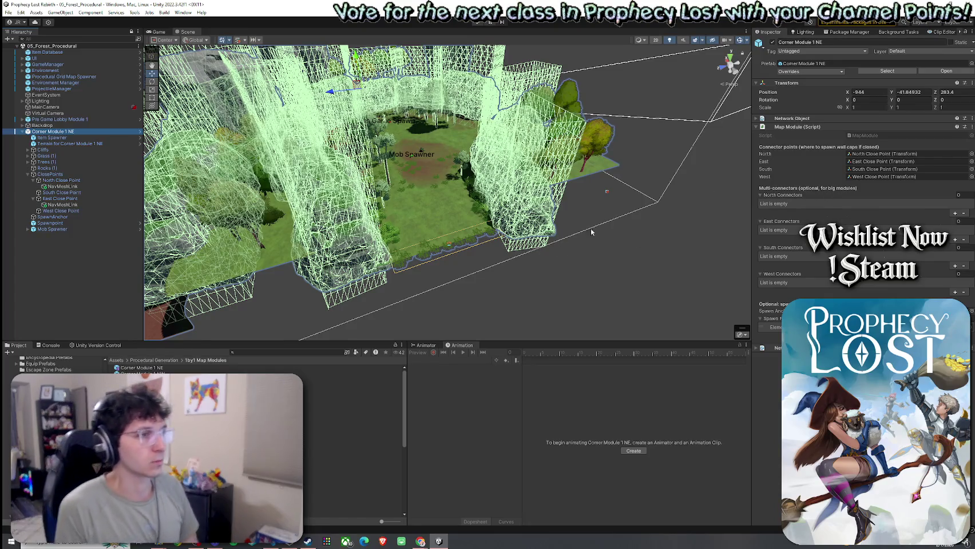
- Review the east and north NavMeshLinks under Corner Module 1 NE from another angle
{"action": "left_click", "coordinate": [62, 204]}
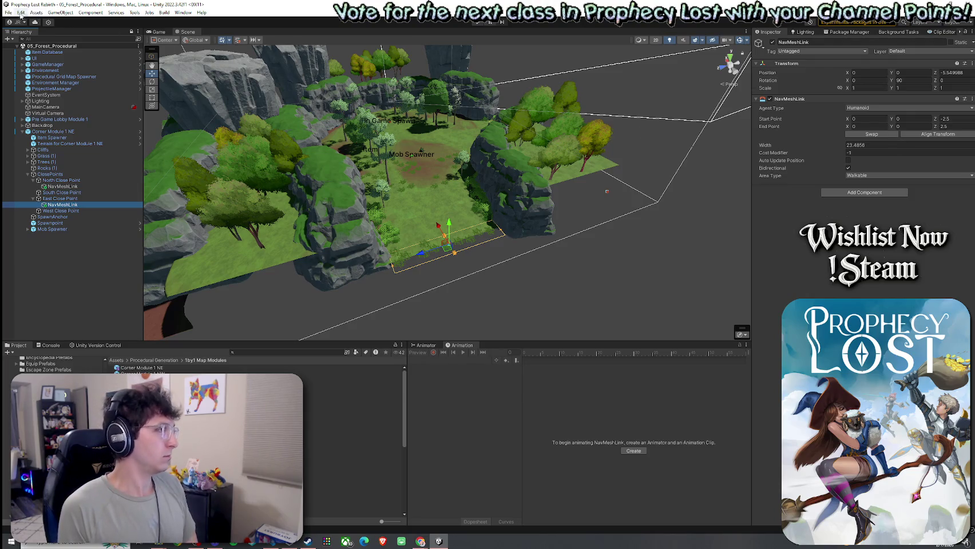
{"action": "left_click", "coordinate": [20, 13]}
{"action": "left_click", "coordinate": [65, 32]}
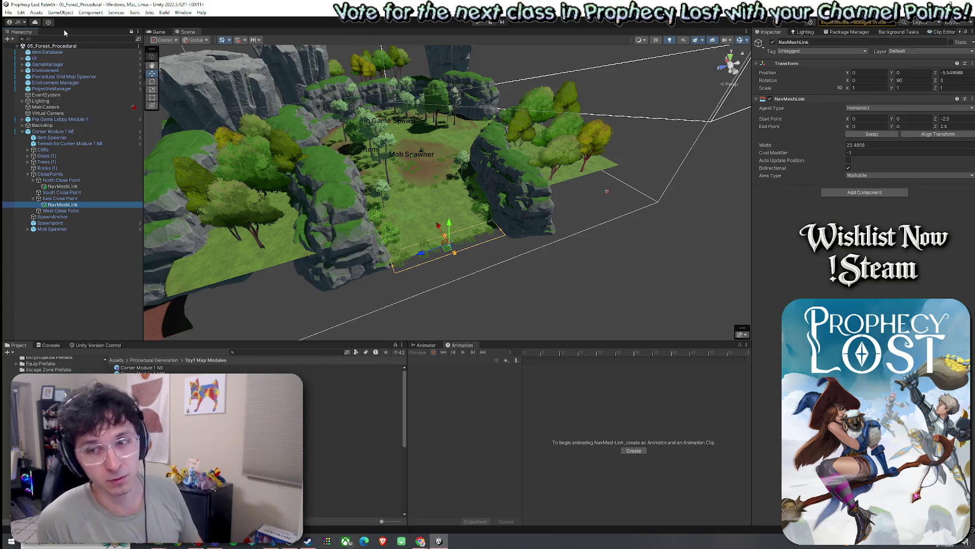
{"action": "left_click", "coordinate": [88, 186]}
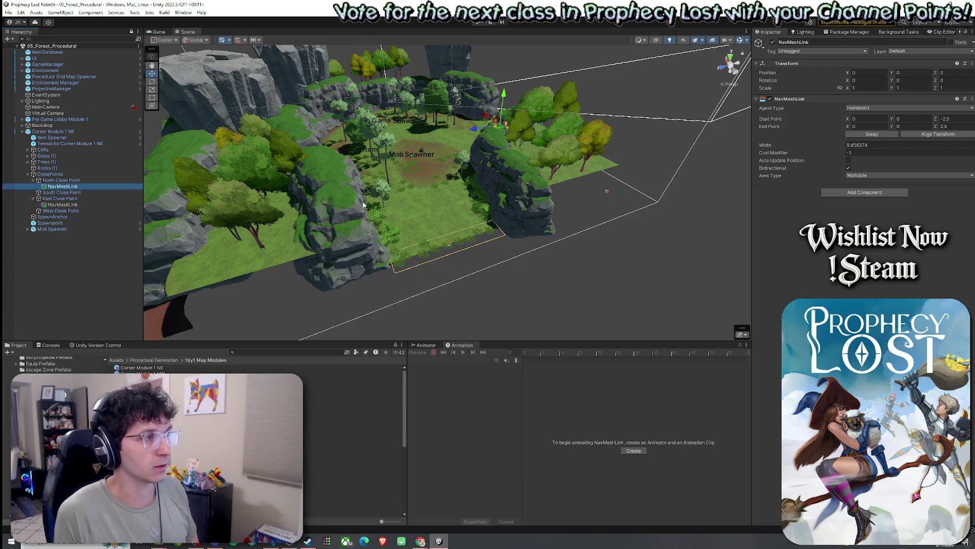
{"action": "mouse_move", "coordinate": [529, 183]}
{"action": "left_mouse_down"}
{"action": "mouse_move", "coordinate": [475, 170]}
{"action": "mouse_move", "coordinate": [280, 196]}
{"action": "mouse_move", "coordinate": [457, 205]}
{"action": "mouse_move", "coordinate": [178, 119]}
{"action": "left_mouse_up"}
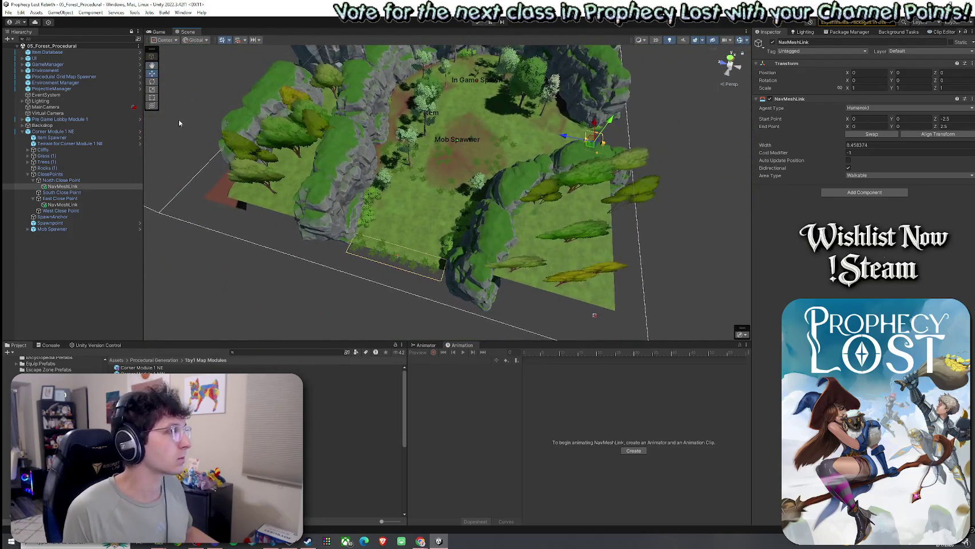
{"action": "left_click", "coordinate": [80, 132]}
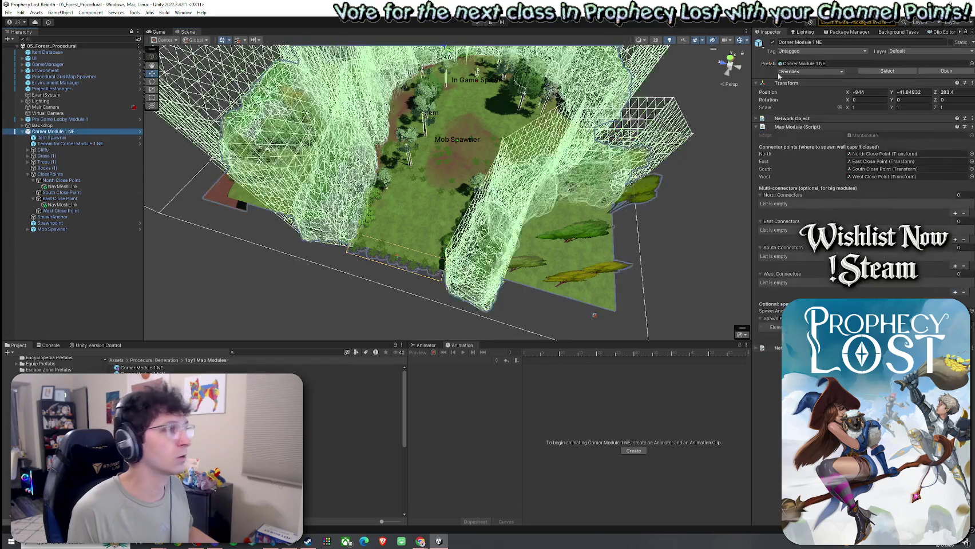
- Apply All overrides to the Corner Module 1 NE prefab, then delete its instance from the scene
{"action": "left_click", "coordinate": [828, 71]}
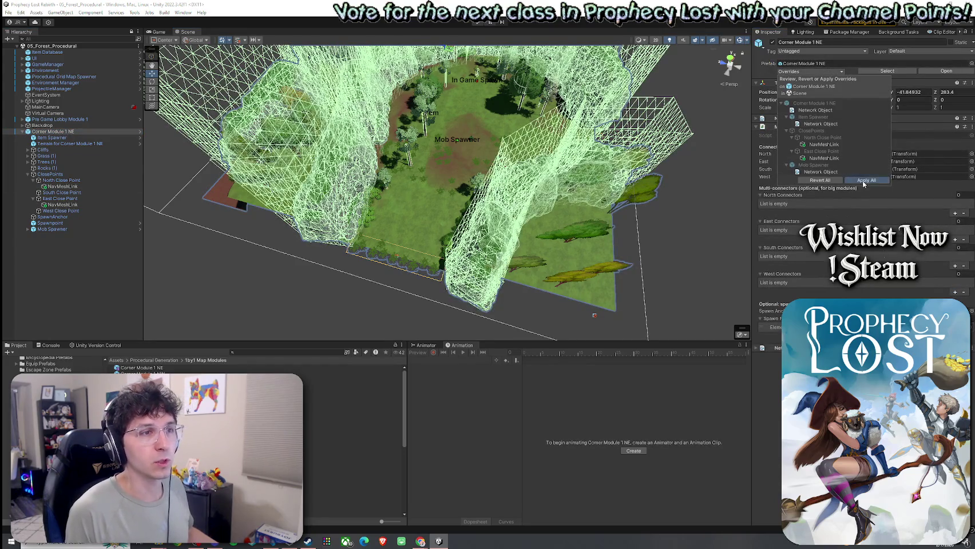
{"action": "left_click", "coordinate": [857, 180]}
{"action": "left_click", "coordinate": [818, 73]}
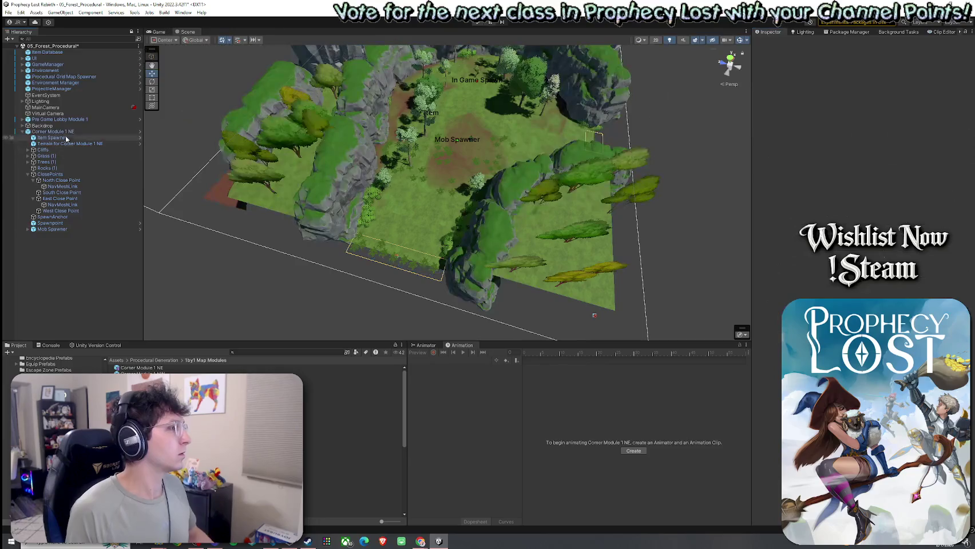
{"action": "left_click", "coordinate": [65, 132]}
{"action": "key", "text": "Delete"}
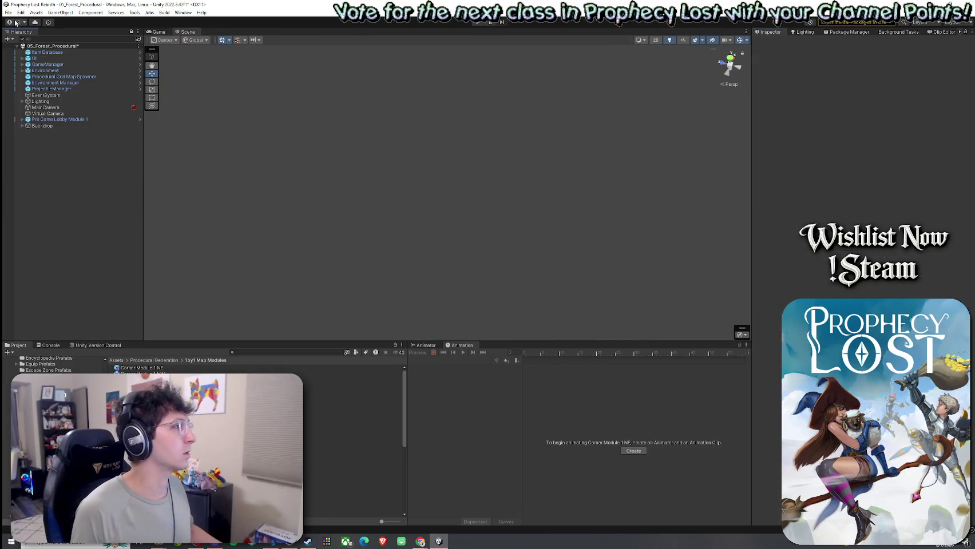
- Save, enter Play mode with the Scene view docked beside a wider Game view, and press START GAME
{"action": "left_click", "coordinate": [8, 12]}
{"action": "left_click", "coordinate": [26, 49]}
{"action": "left_click", "coordinate": [158, 31]}
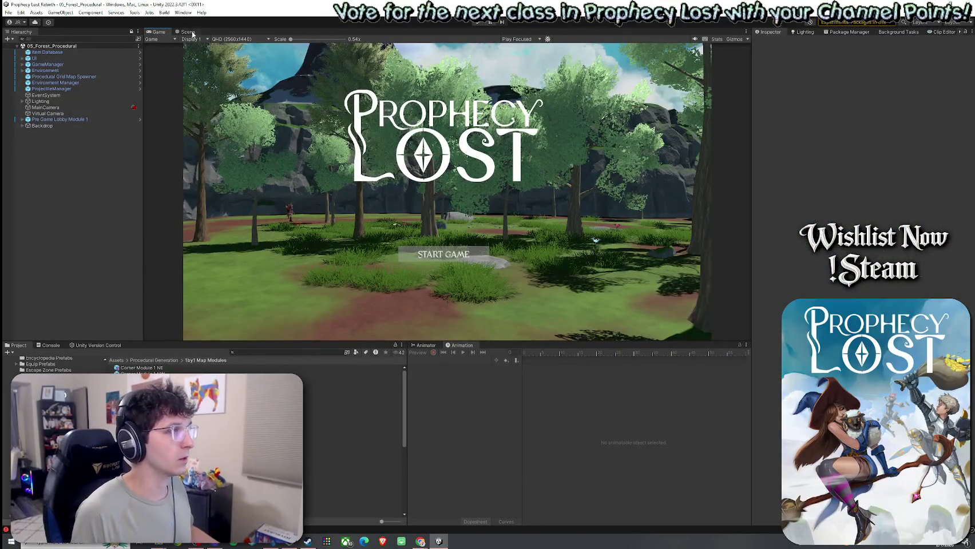
{"action": "left_click_drag", "start_coordinate": [669, 118], "coordinate": [664, 128]}
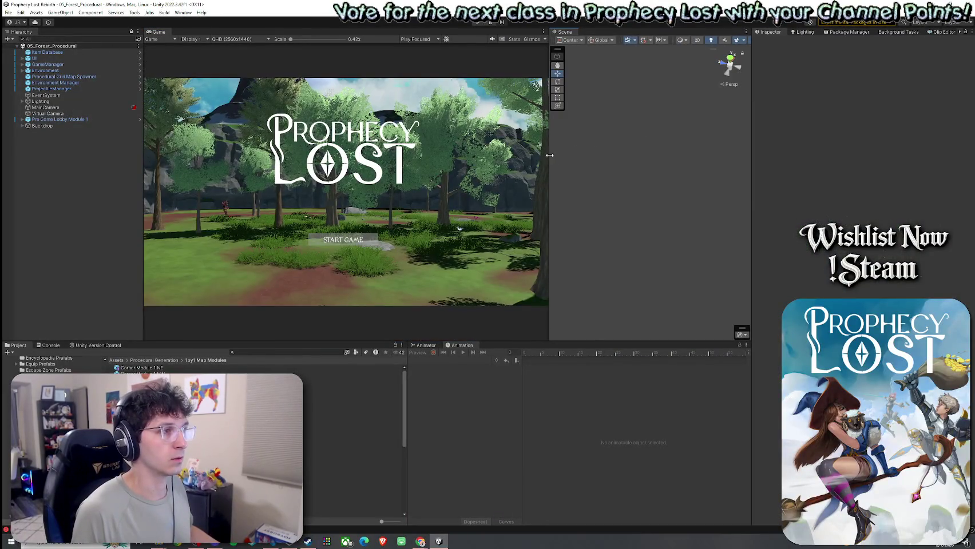
{"action": "left_click_drag", "start_coordinate": [143, 175], "coordinate": [104, 172]}
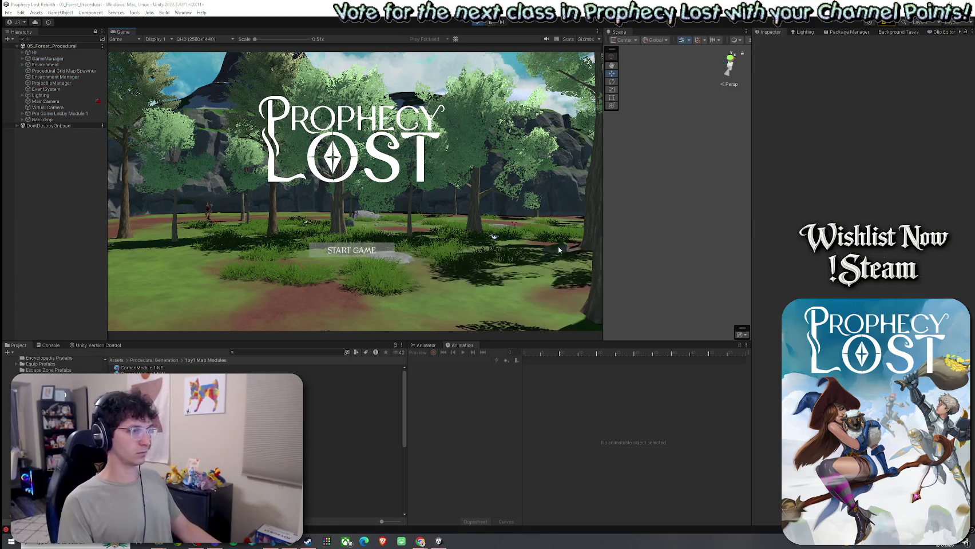
{"action": "left_click", "coordinate": [362, 246]}
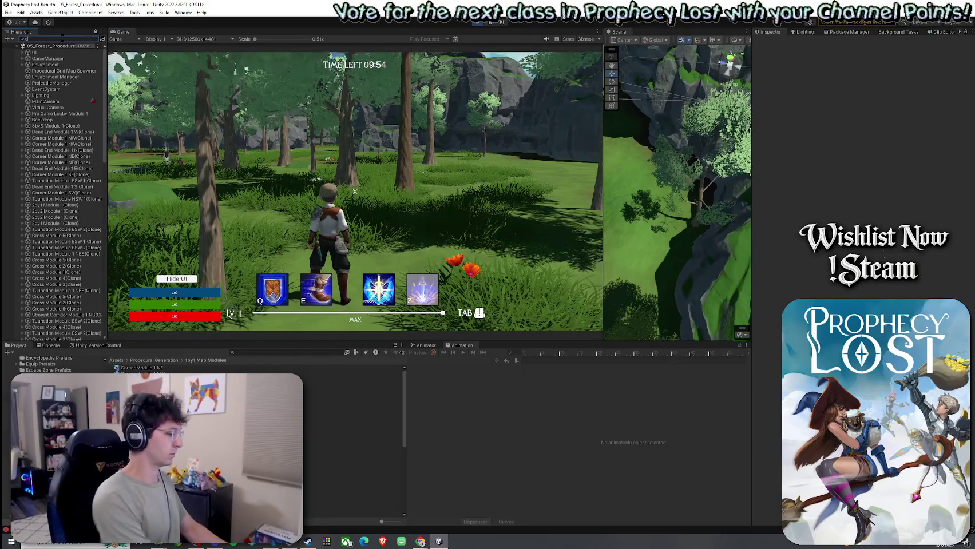
- Search the Hierarchy for 'corner module' and frame the Corner Module 1 NE clone in an enlarged Scene view
{"action": "type", "text": "orner modu"}
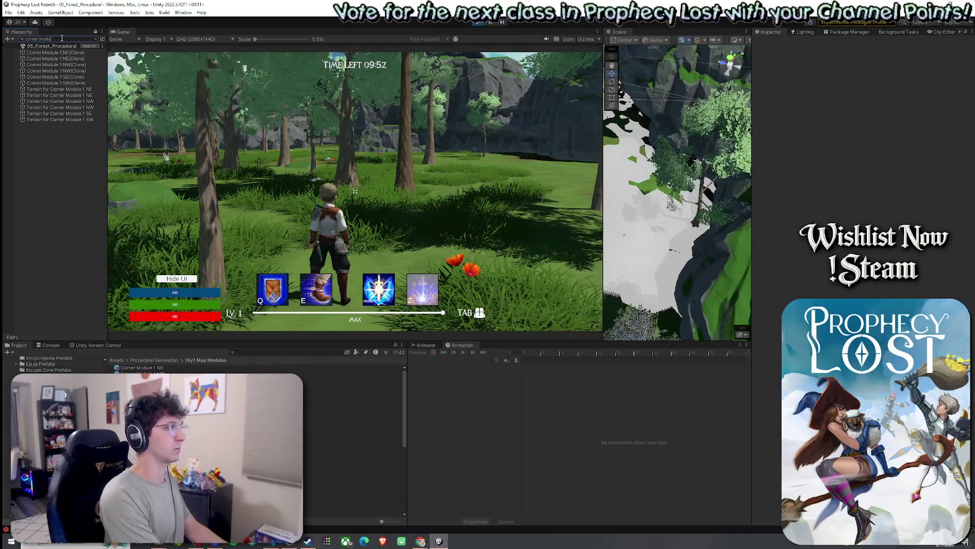
{"action": "type", "text": "le"}
{"action": "double_click", "coordinate": [55, 52]}
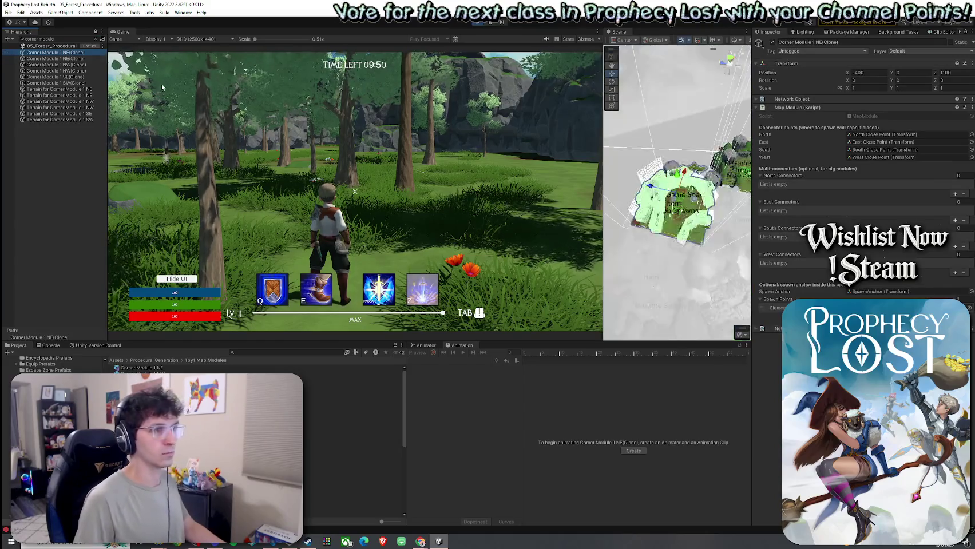
{"action": "mouse_move", "coordinate": [664, 217]}
{"action": "left_mouse_down"}
{"action": "mouse_move", "coordinate": [158, 193]}
{"action": "mouse_move", "coordinate": [250, 204]}
{"action": "left_mouse_up"}
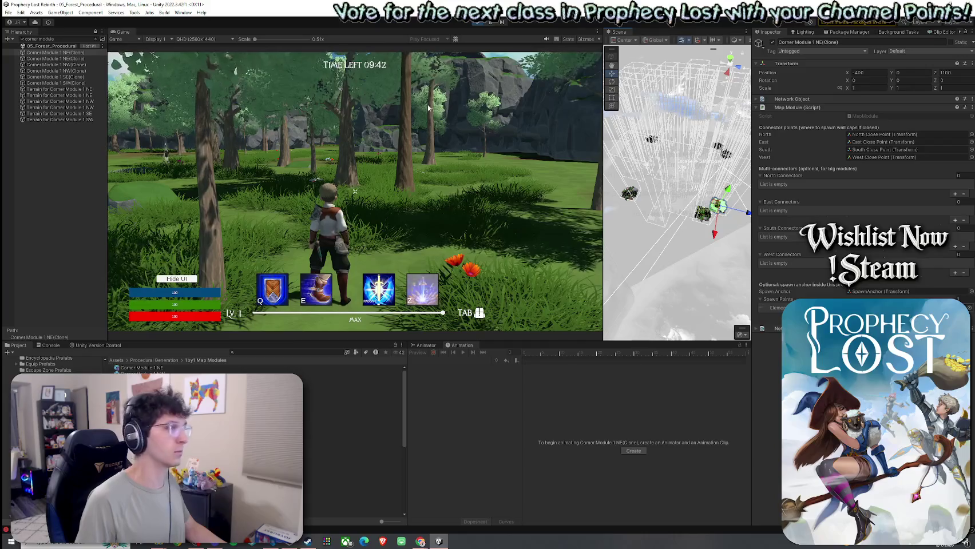
{"action": "left_click_drag", "start_coordinate": [604, 71], "coordinate": [412, 72]}
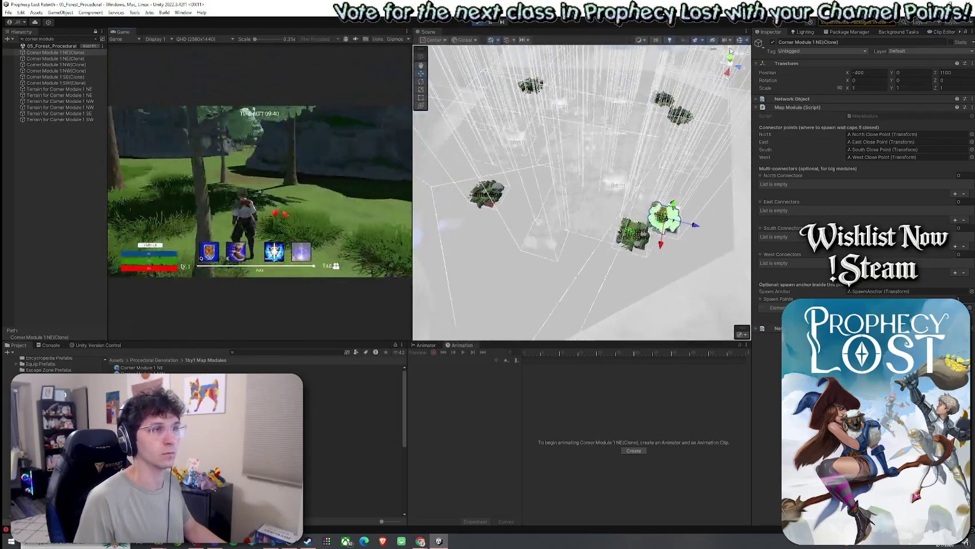
{"action": "left_click", "coordinate": [739, 41]}
{"action": "left_click", "coordinate": [740, 42]}
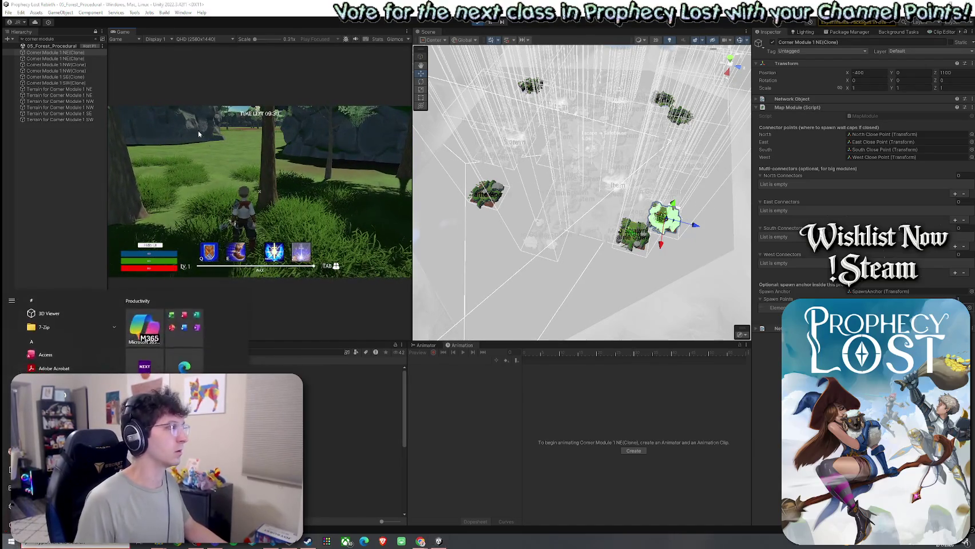
- Search the Hierarchy for 'player' and inspect the Player(Clone) object
{"action": "left_click", "coordinate": [97, 40]}
{"action": "key", "text": "BackSpace"}
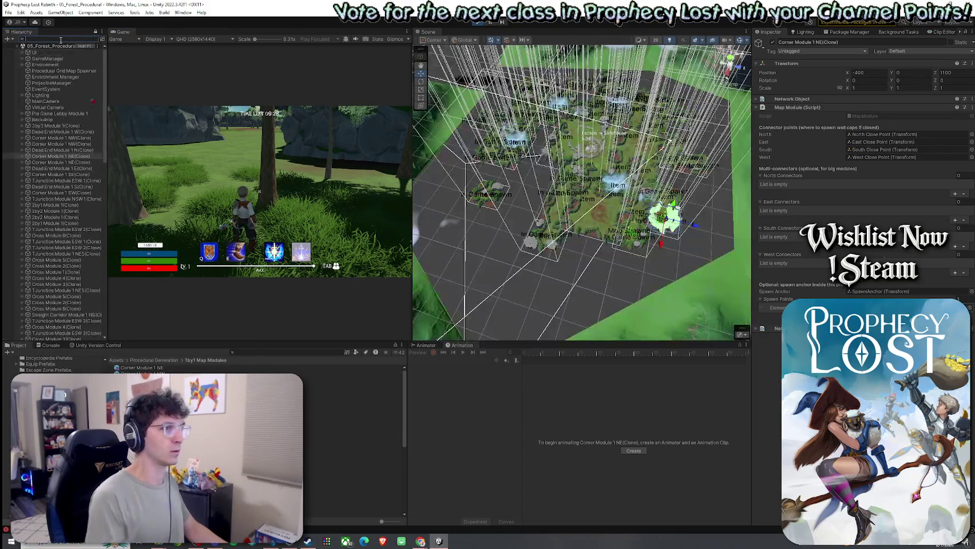
{"action": "type", "text": "player"}
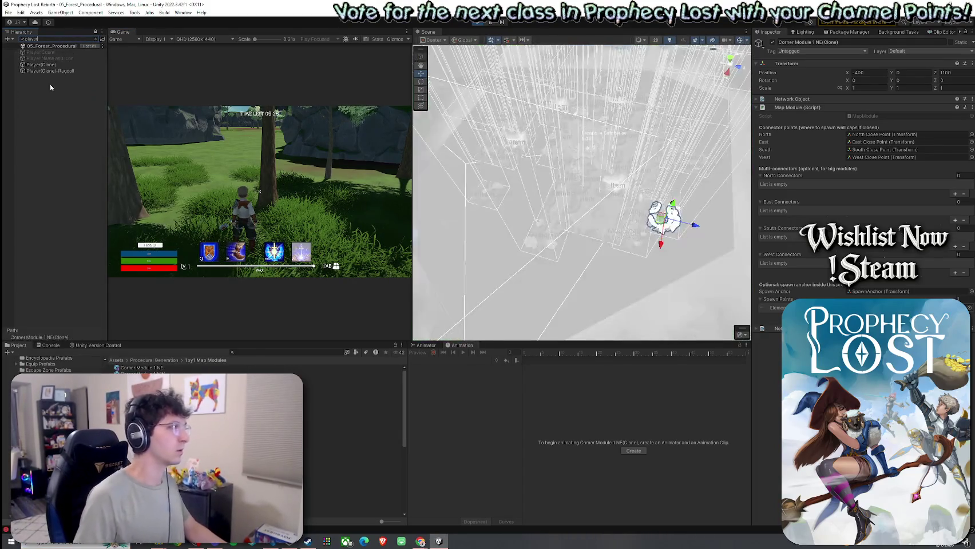
{"action": "left_click", "coordinate": [46, 65]}
{"action": "scroll", "coordinate": [859, 172], "scroll_direction": "down", "scroll_amount": 5}
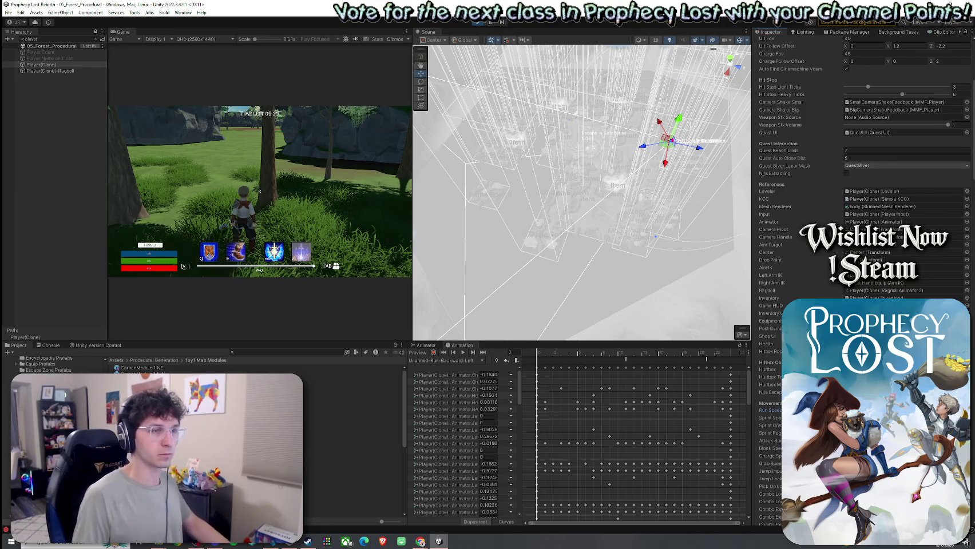
- Search for 'NE' to reselect Corner Module 1 NE(Clone), then return to the game
{"action": "left_click", "coordinate": [32, 39]}
{"action": "type", "text": "corner module"}
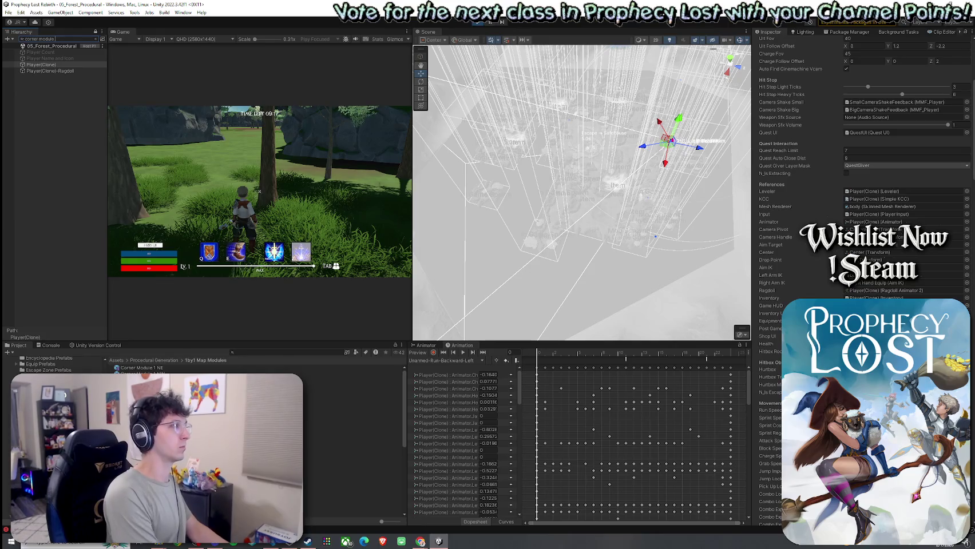
{"action": "type", "text": "NE"}
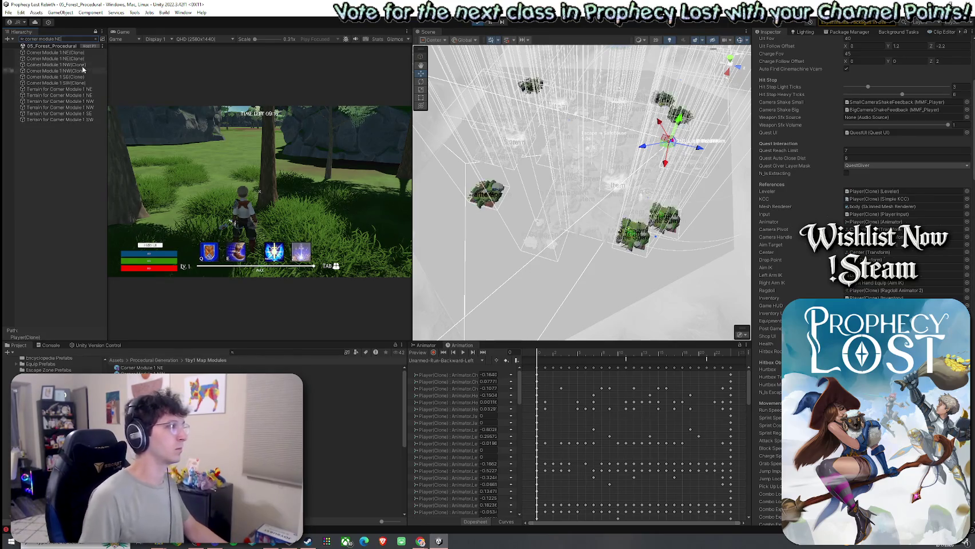
{"action": "left_click", "coordinate": [80, 52]}
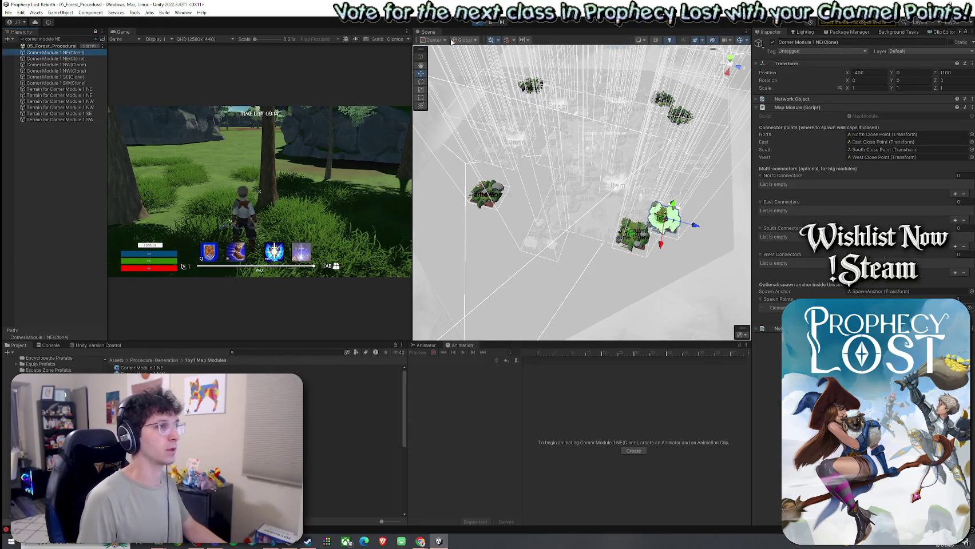
{"action": "left_click", "coordinate": [317, 163]}
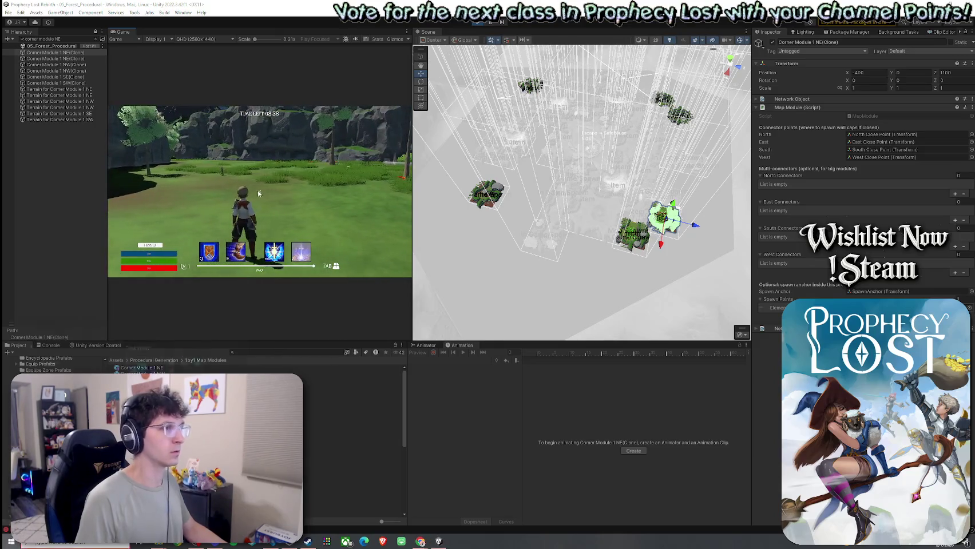
- Clear the search, expand Corner Module 1 NE(Clone), and frame the East Close Point NavMeshLink
{"action": "key", "text": "super"}
{"action": "left_click", "coordinate": [96, 39]}
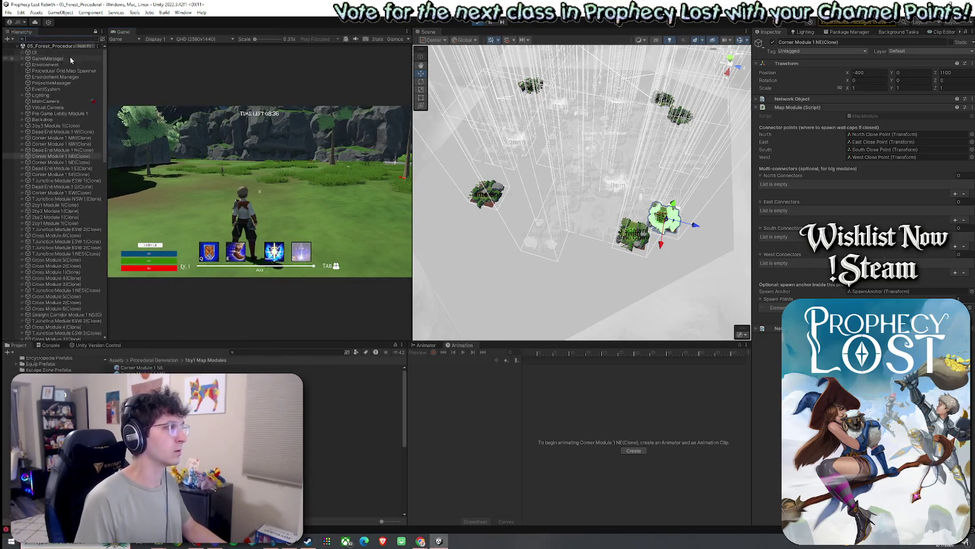
{"action": "left_click", "coordinate": [23, 156]}
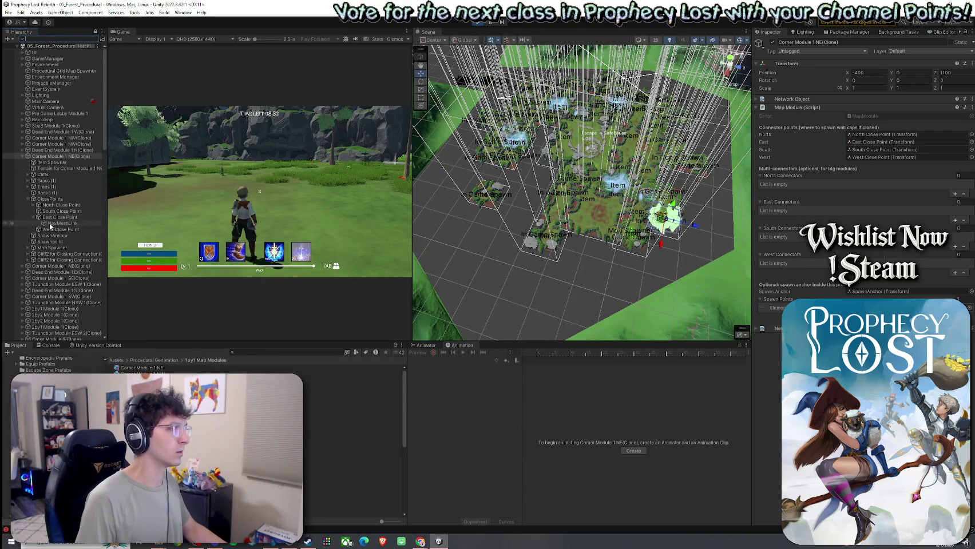
{"action": "double_click", "coordinate": [51, 224]}
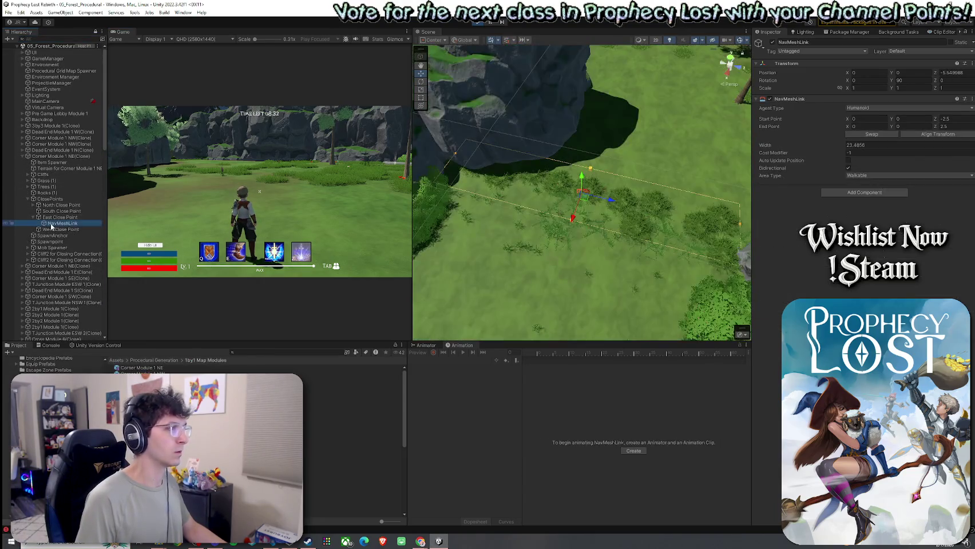
- Run the character with W toward the east edge cliffs to test the link
{"action": "left_click", "coordinate": [304, 202]}
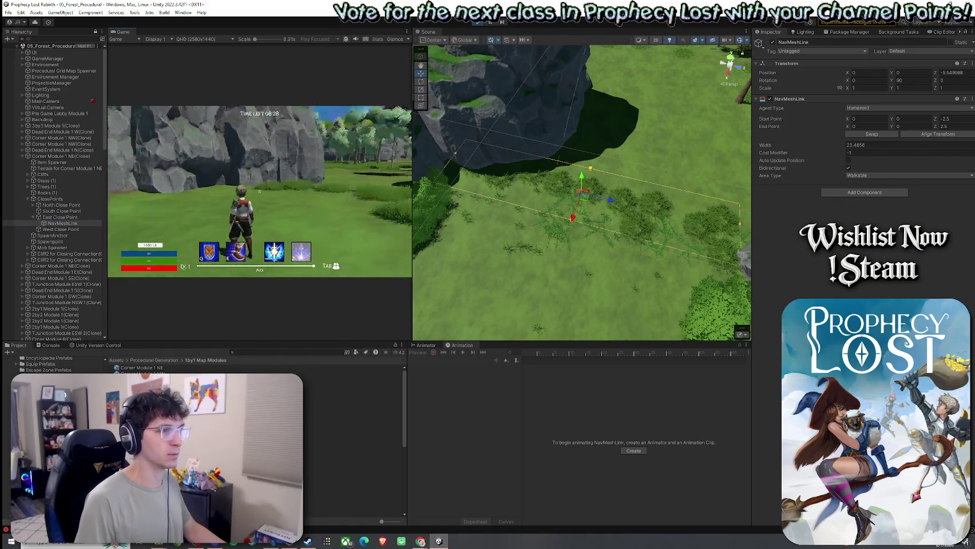
{"action": "key", "text": "w"}
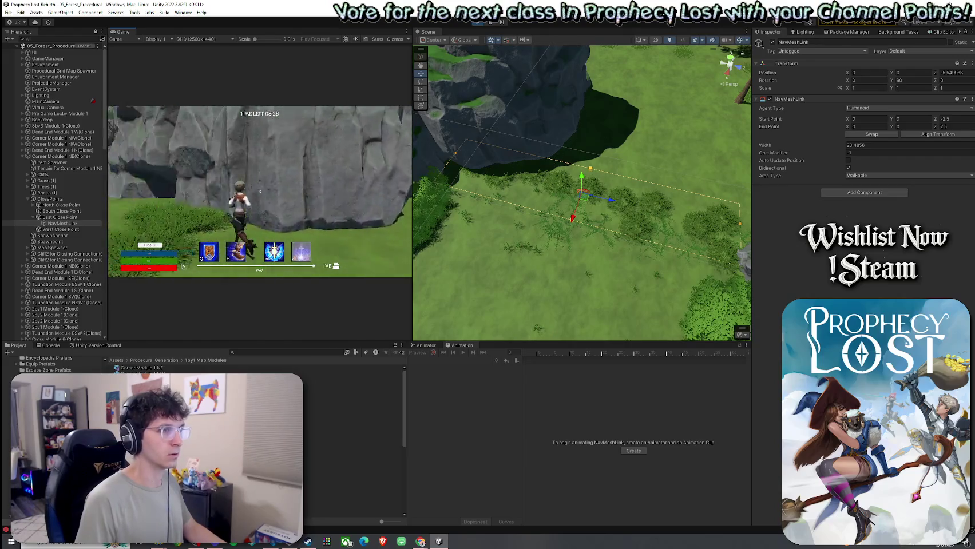
{"action": "key", "text": "w"}
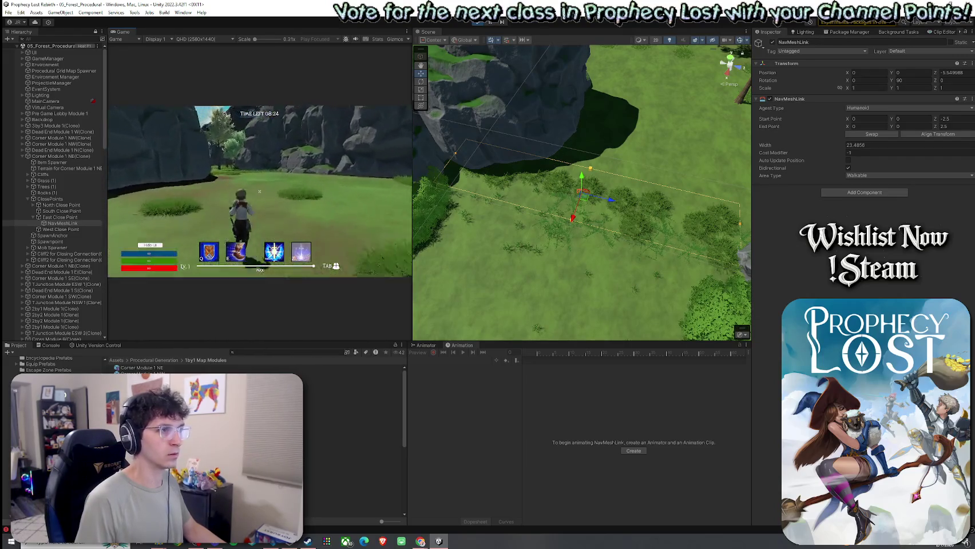
{"action": "key", "text": "w"}
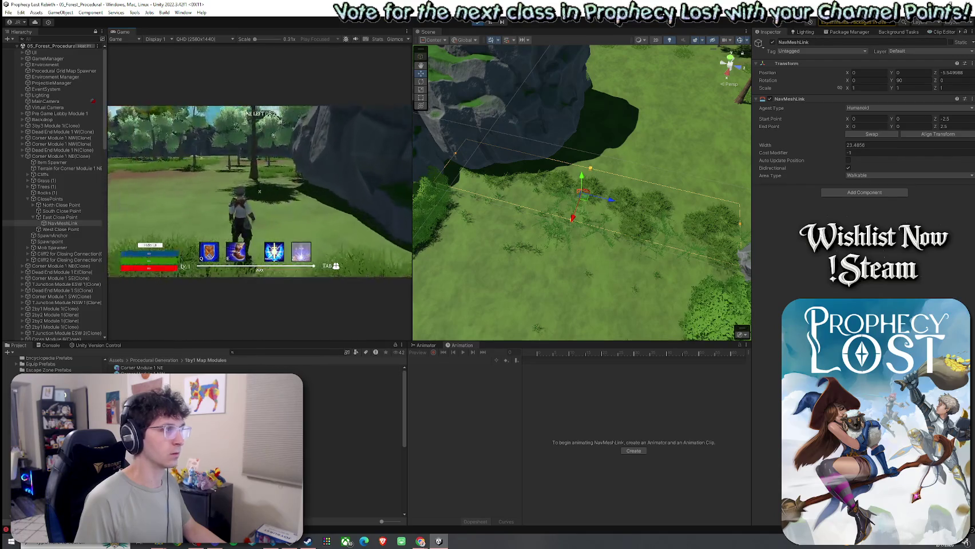
{"action": "left_click", "coordinate": [67, 157]}
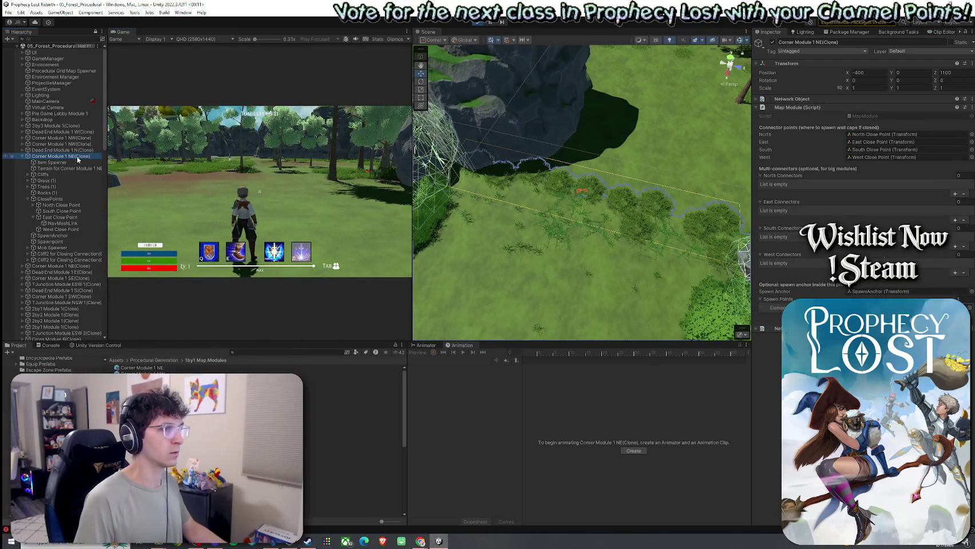
- Frame each Corner Module clone, the two NE copies and the NW one, to check their positions
{"action": "key", "text": "f"}
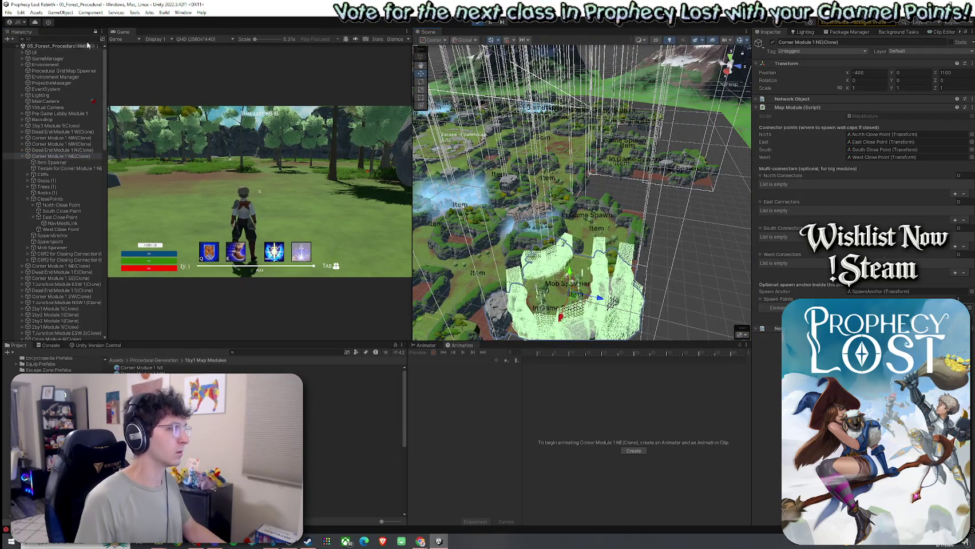
{"action": "type", "text": "corner"}
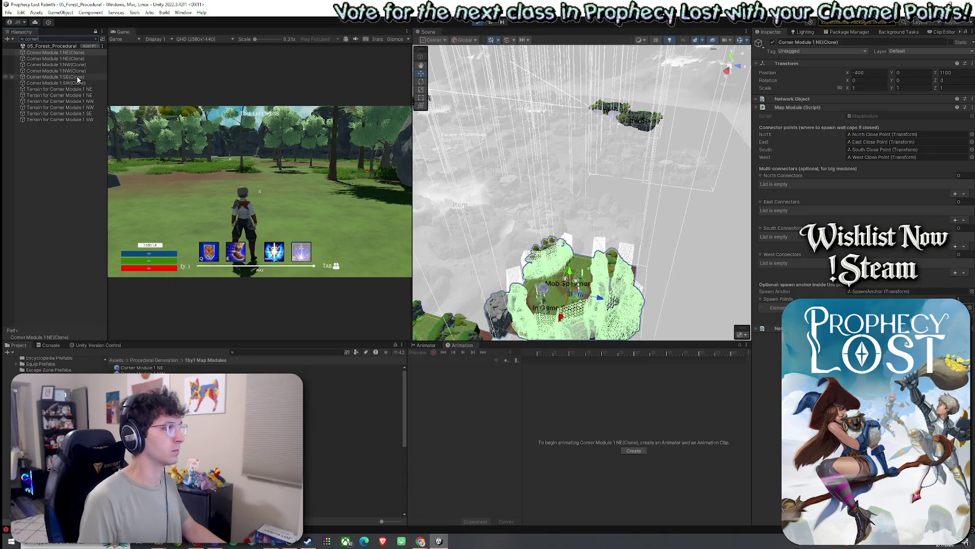
{"action": "double_click", "coordinate": [77, 59]}
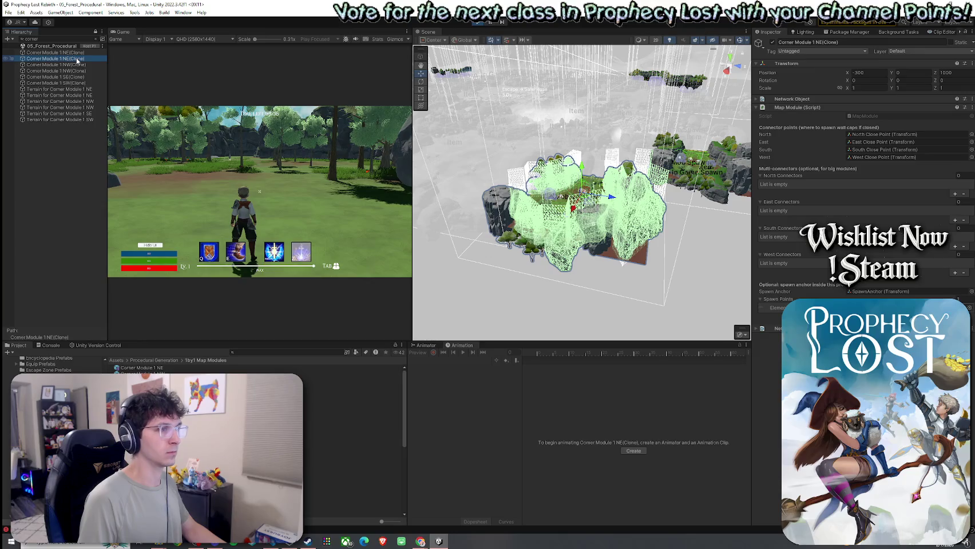
{"action": "double_click", "coordinate": [76, 65]}
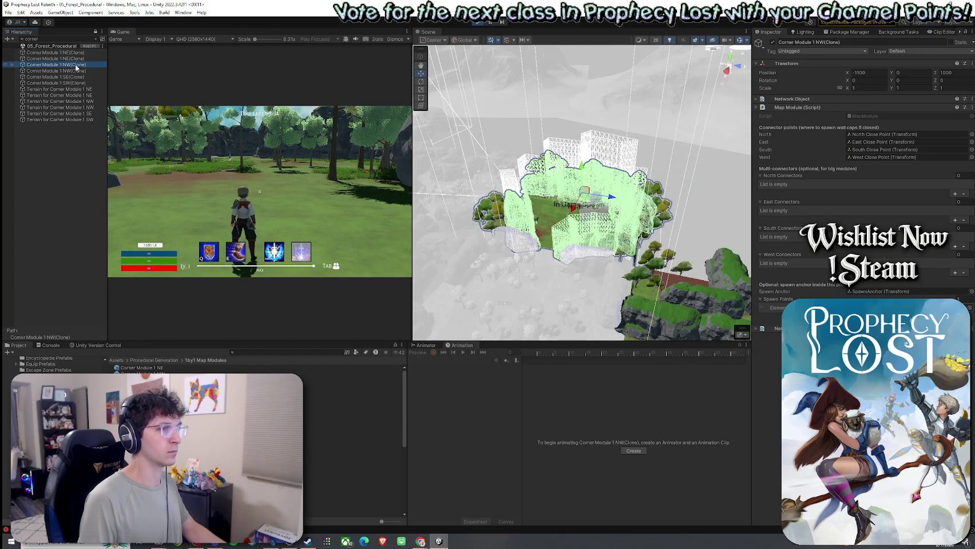
{"action": "double_click", "coordinate": [76, 55]}
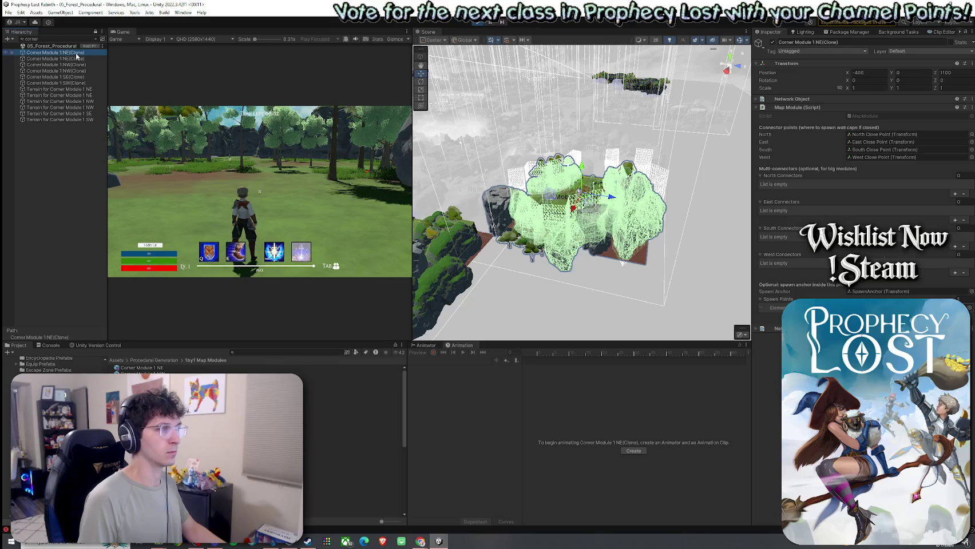
{"action": "double_click", "coordinate": [86, 59]}
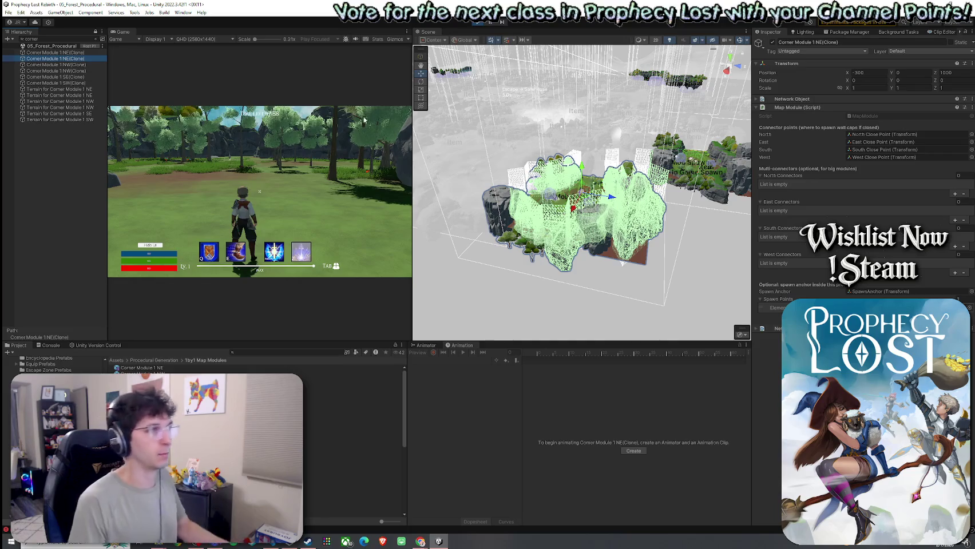
- Resume playing and run the character forward, then return to the editor
{"action": "left_click", "coordinate": [313, 159]}
{"action": "key", "text": "w"}
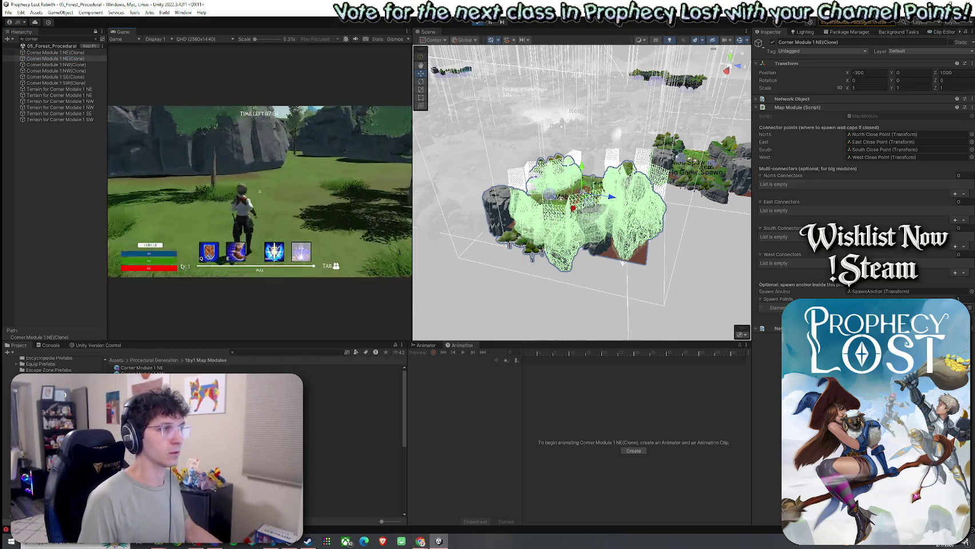
{"action": "key", "text": "super"}
{"action": "left_click", "coordinate": [96, 40]}
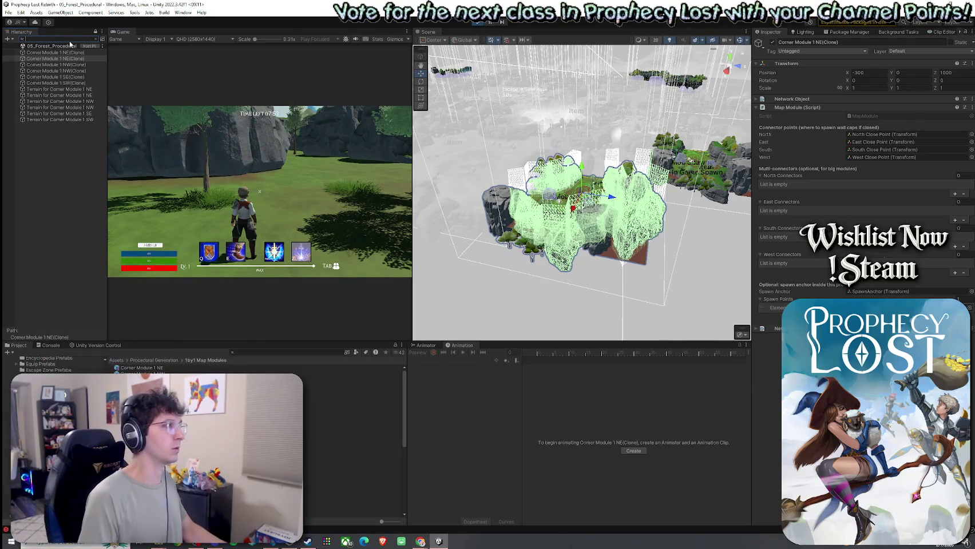
- Select Player(Clone) via a 'player' Hierarchy search, view its Movement Setup, then clear the search
{"action": "type", "text": "player"}
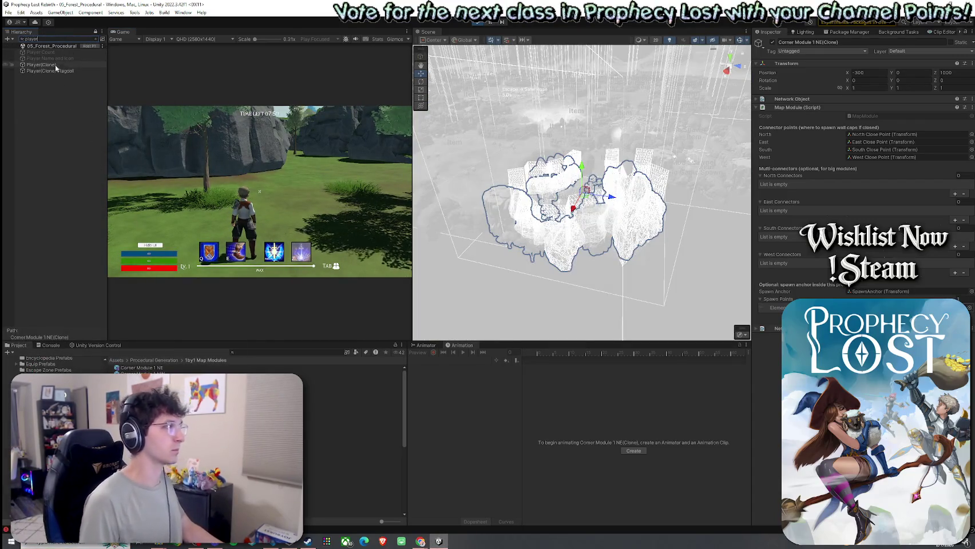
{"action": "left_click", "coordinate": [41, 65]}
{"action": "scroll", "coordinate": [859, 172], "scroll_direction": "down", "scroll_amount": 10}
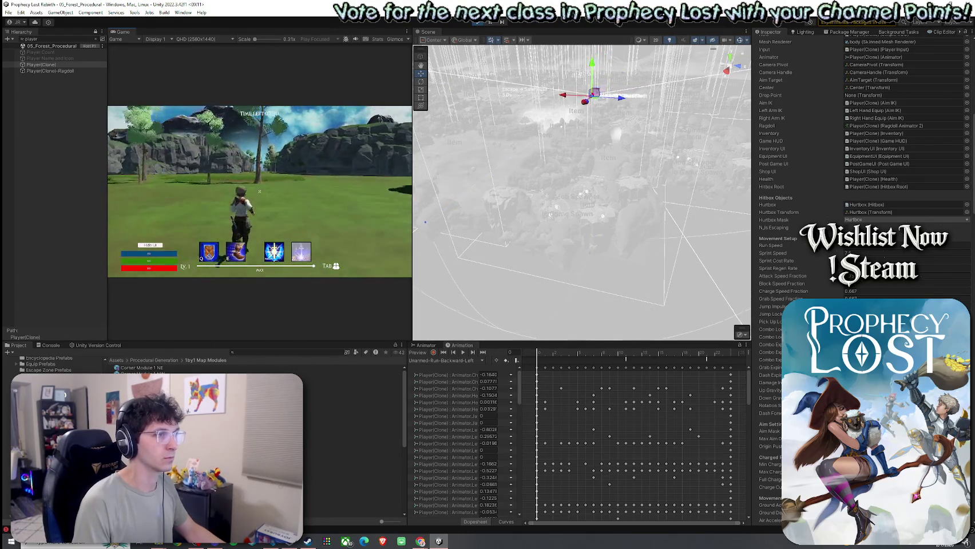
{"action": "key", "text": "super"}
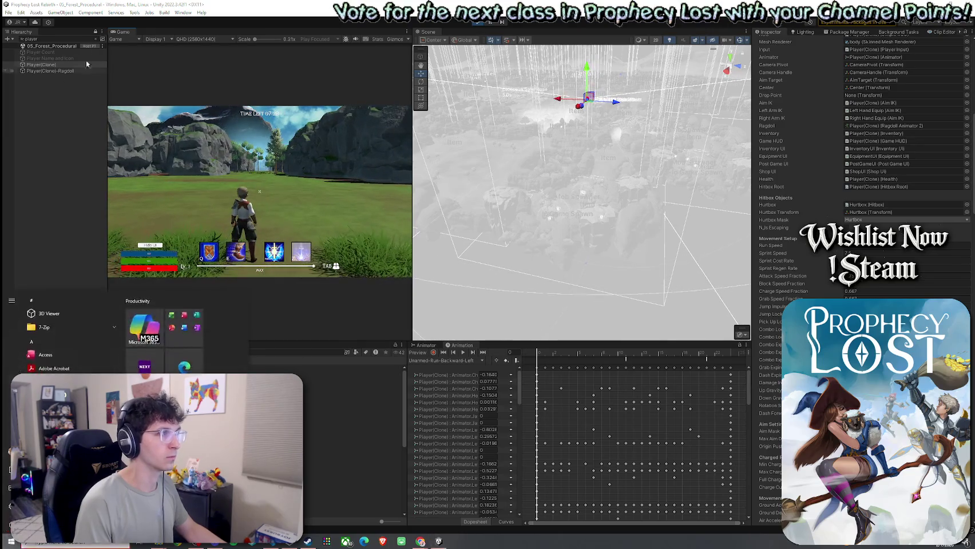
{"action": "key", "text": "Escape"}
{"action": "left_click", "coordinate": [95, 38]}
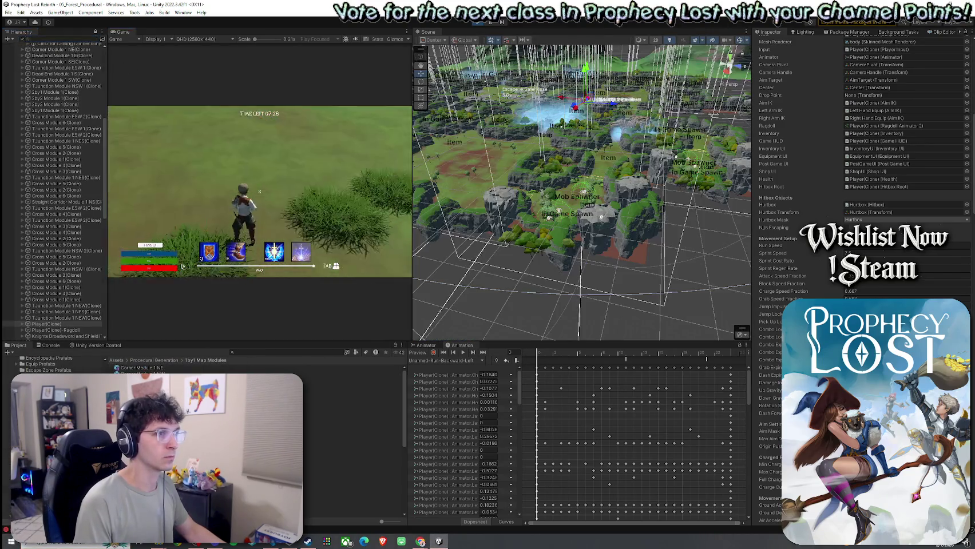
- Turn off Scene Gizmos, play the game, and maximize the Game view with Shift+Space
{"action": "key", "text": "super"}
{"action": "left_click", "coordinate": [282, 146]}
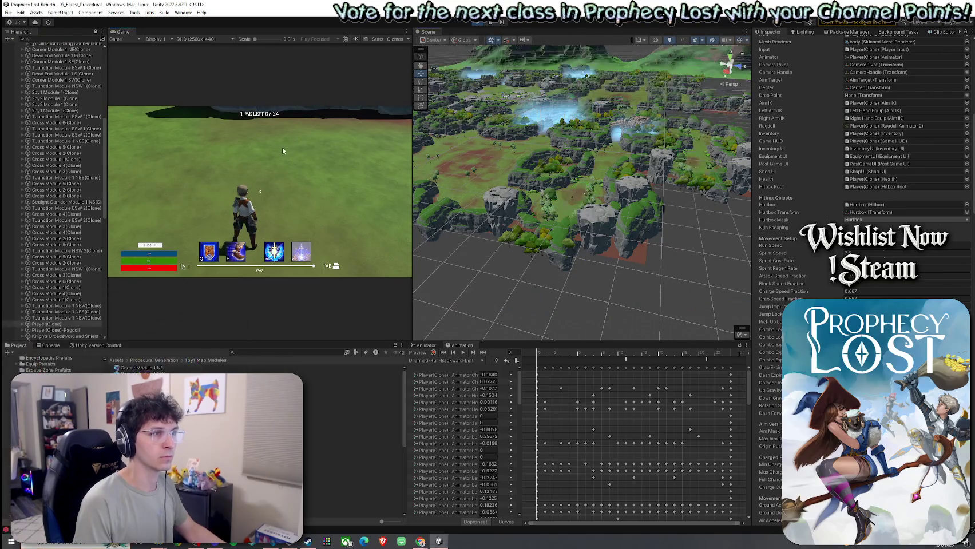
{"action": "key", "text": "w"}
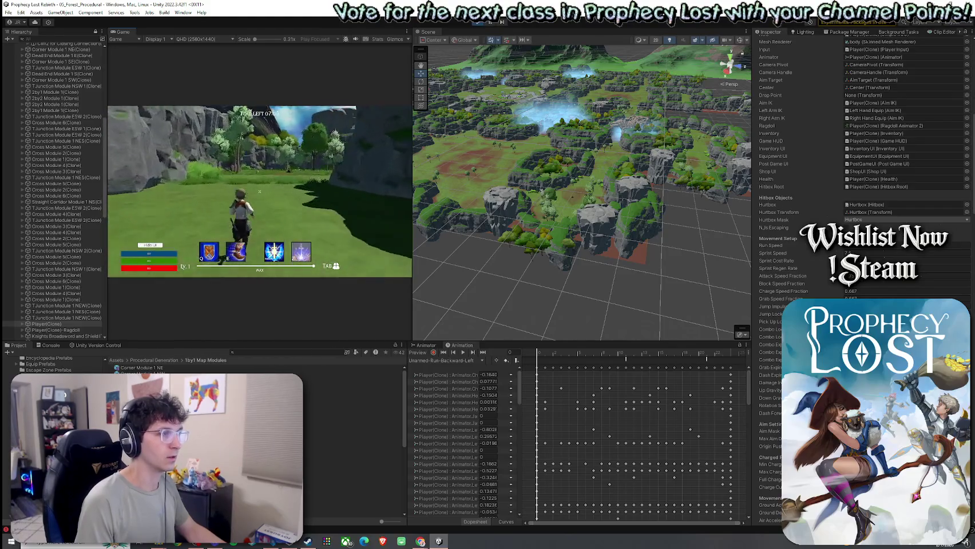
{"action": "key", "text": "super"}
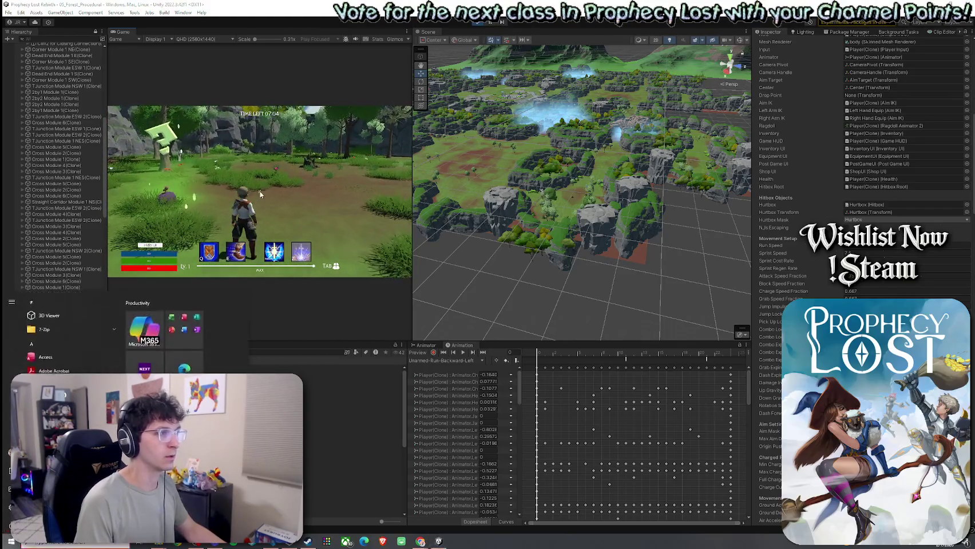
{"action": "key", "text": "super"}
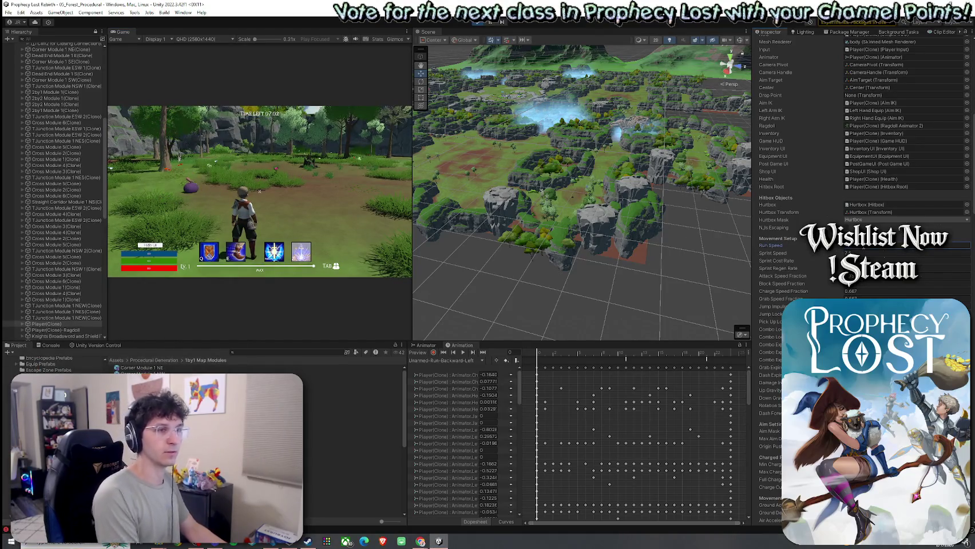
{"action": "key", "text": "shift+space"}
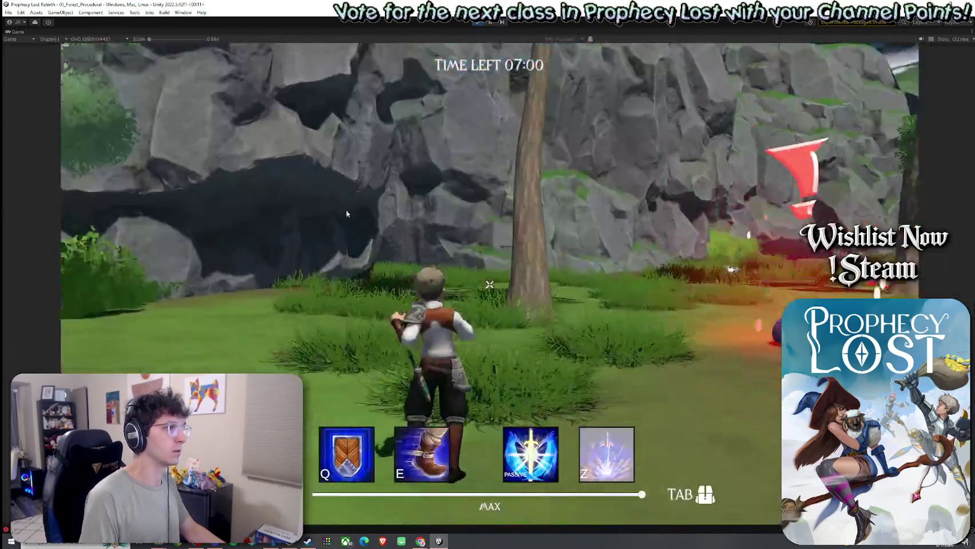
- Run the character across the clearing toward the purple slime, set the Game view scale to 2.2x, and dash
{"action": "key", "text": "w"}
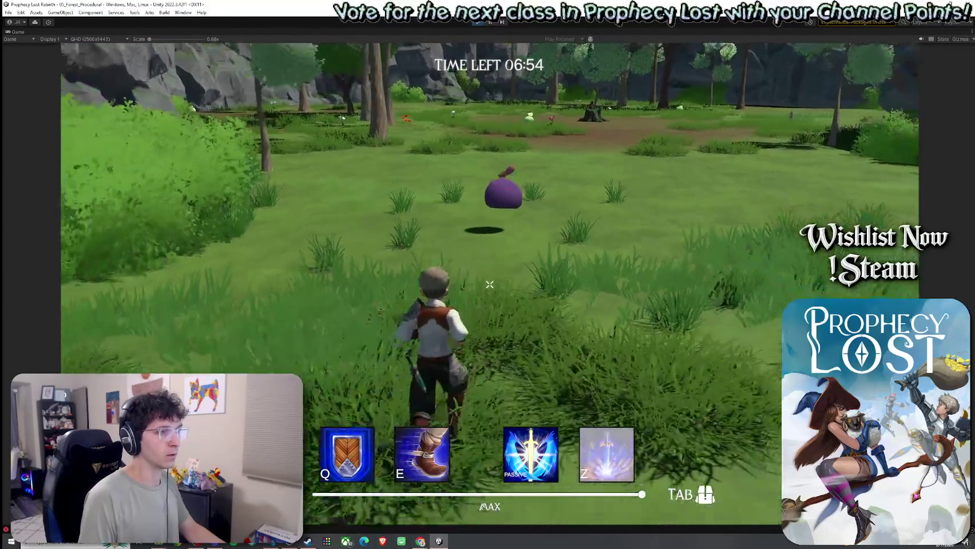
{"action": "key", "text": "w"}
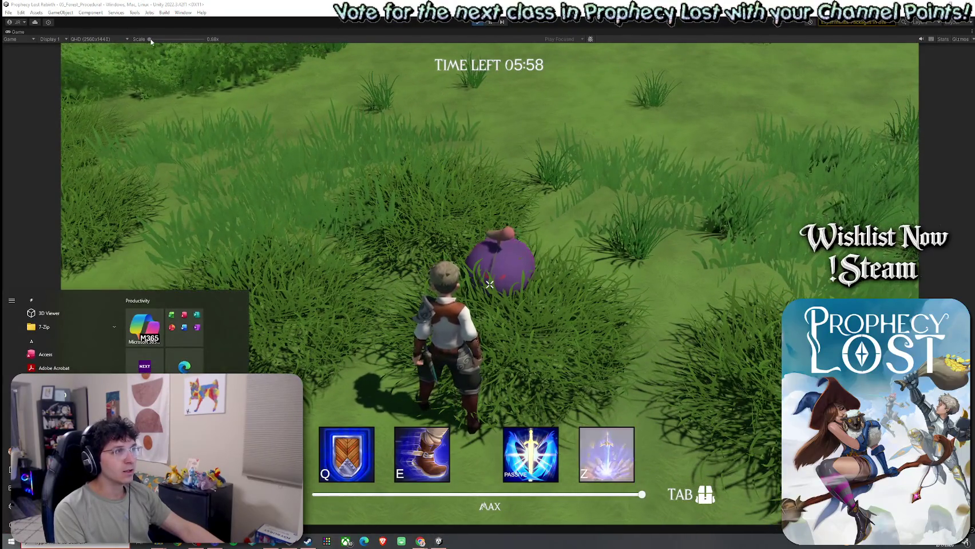
{"action": "mouse_move", "coordinate": [150, 41]}
{"action": "left_mouse_down"}
{"action": "mouse_move", "coordinate": [179, 41]}
{"action": "mouse_move", "coordinate": [148, 40]}
{"action": "left_mouse_up"}
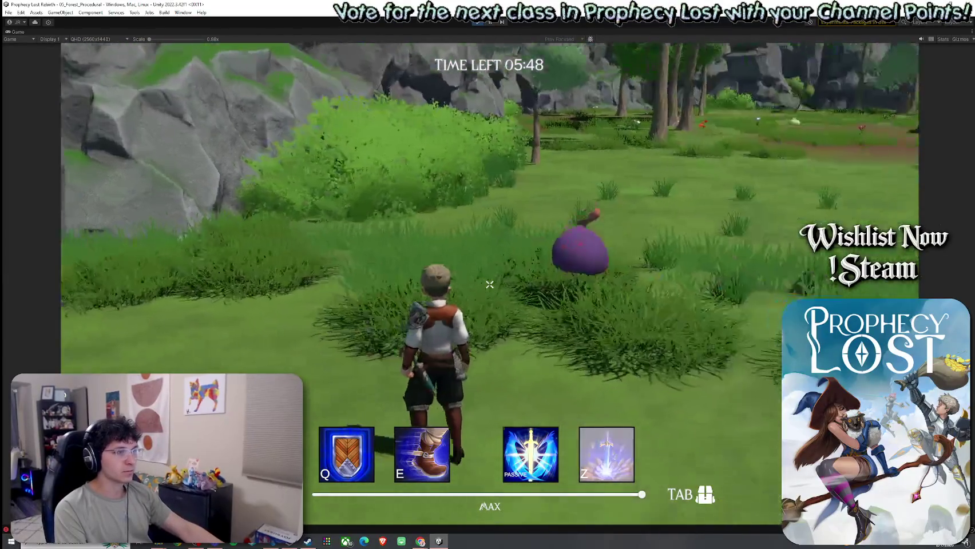
{"action": "key", "text": "e"}
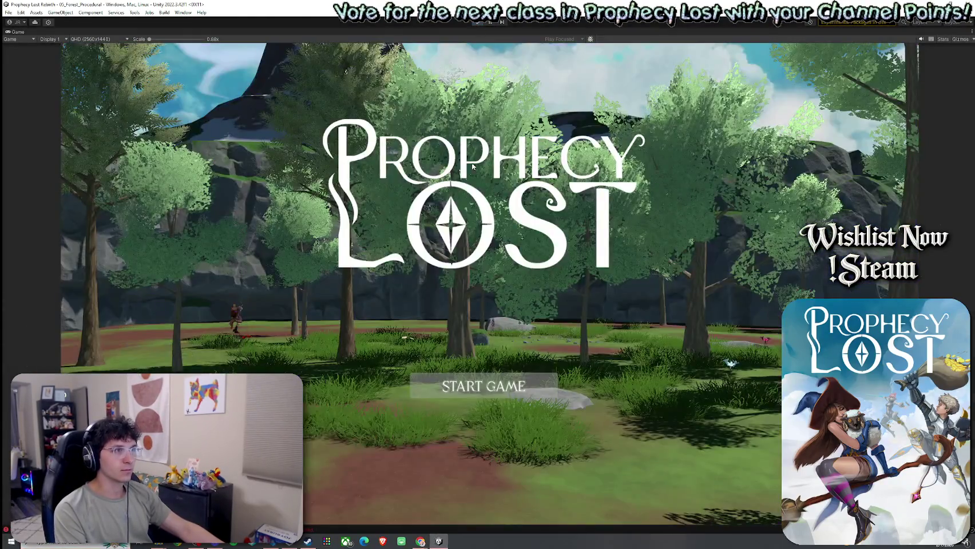
- Exit Play mode, save the 05_Forest_Procedural scene, and open the Corner Module 1 NE prefab
{"action": "left_click", "coordinate": [479, 21]}
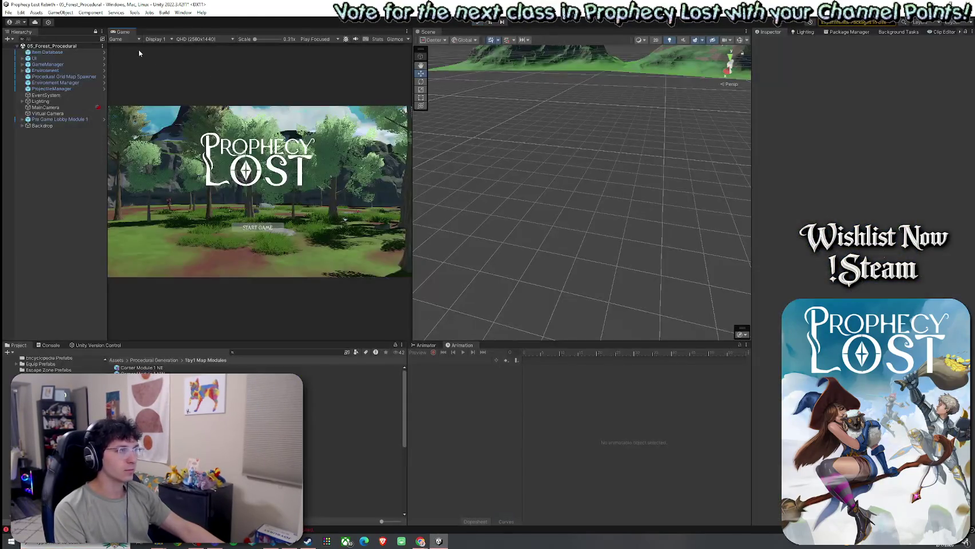
{"action": "left_click", "coordinate": [8, 12]}
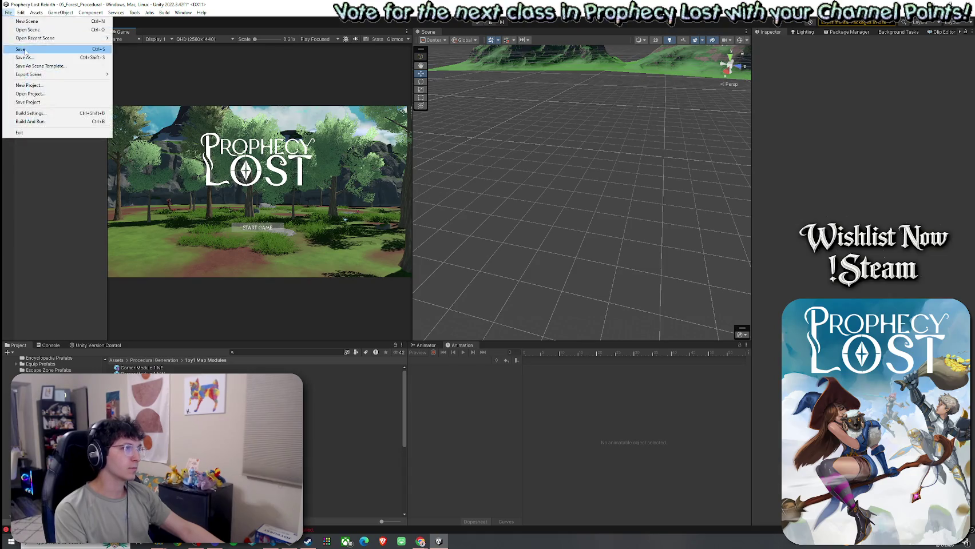
{"action": "left_click", "coordinate": [23, 53]}
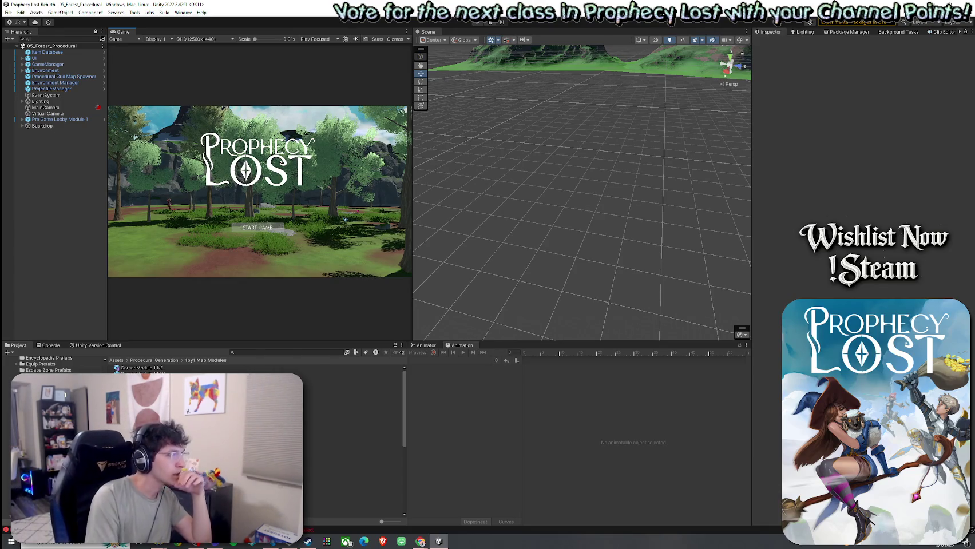
{"action": "double_click", "coordinate": [140, 368]}
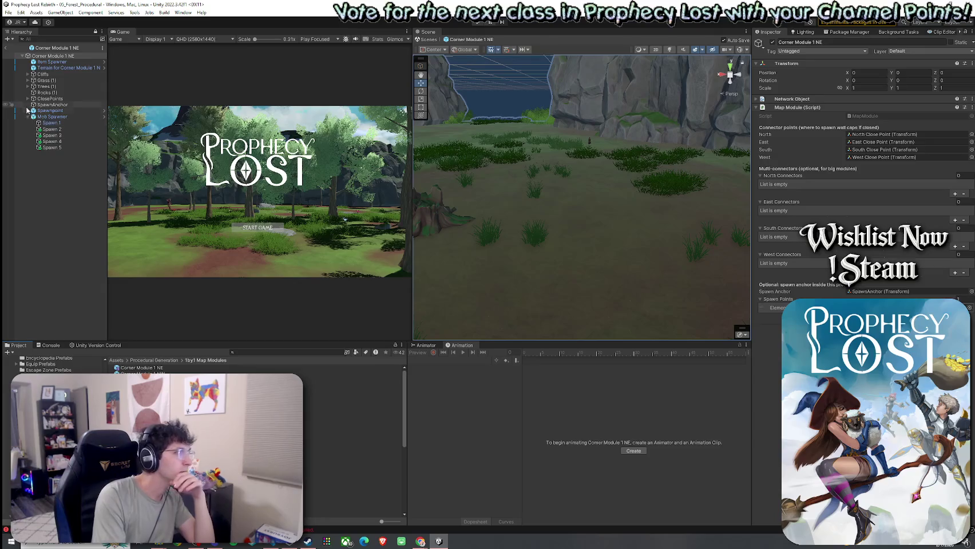
- Expand ClosePoints and inspect the North and East Close Point NavMeshLinks in the Scene view
{"action": "left_click", "coordinate": [27, 99]}
{"action": "left_click", "coordinate": [37, 105]}
{"action": "left_click", "coordinate": [33, 104]}
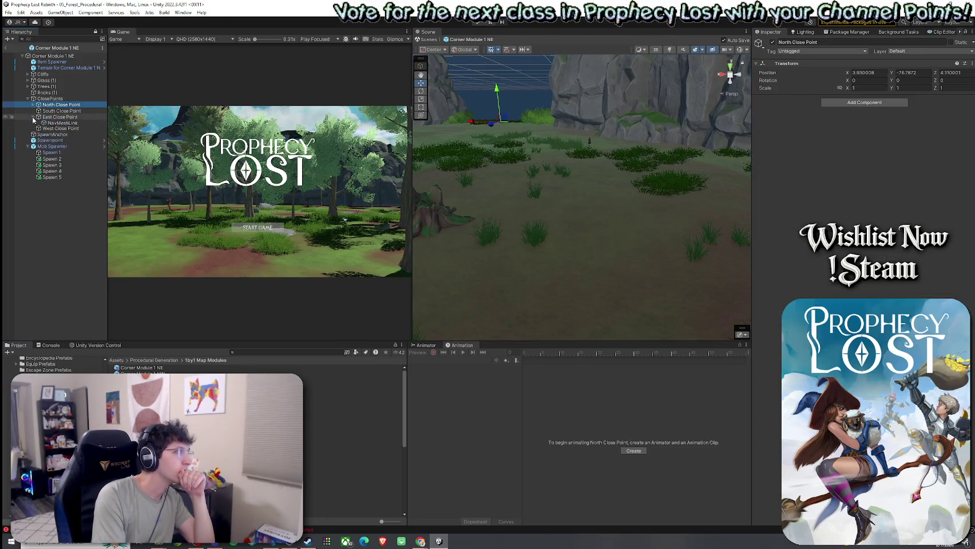
{"action": "left_click", "coordinate": [32, 122]}
{"action": "left_click", "coordinate": [62, 110]}
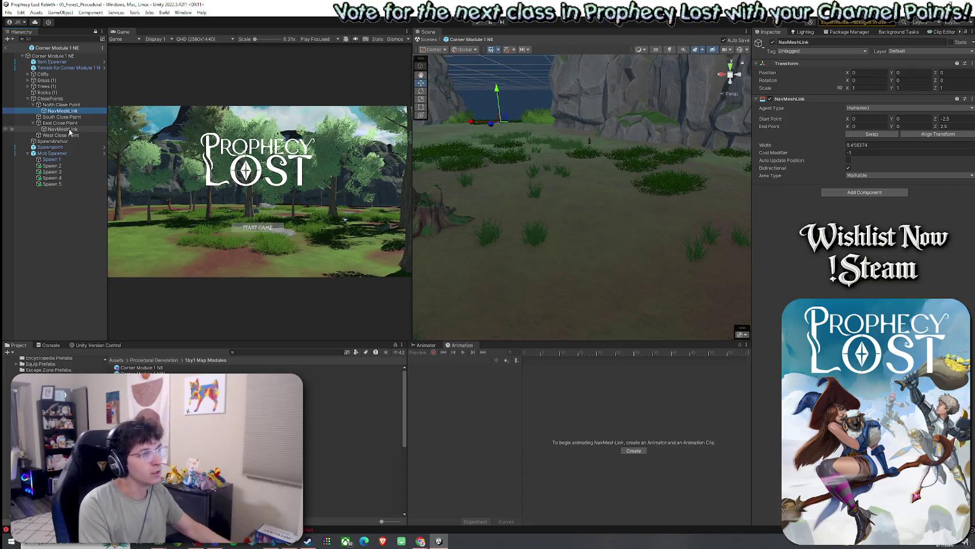
{"action": "double_click", "coordinate": [65, 112]}
{"action": "mouse_move", "coordinate": [458, 183]}
{"action": "left_mouse_down"}
{"action": "mouse_move", "coordinate": [539, 247]}
{"action": "mouse_move", "coordinate": [522, 261]}
{"action": "mouse_move", "coordinate": [534, 324]}
{"action": "mouse_move", "coordinate": [427, 140]}
{"action": "left_mouse_up"}
{"action": "left_click", "coordinate": [63, 129]}
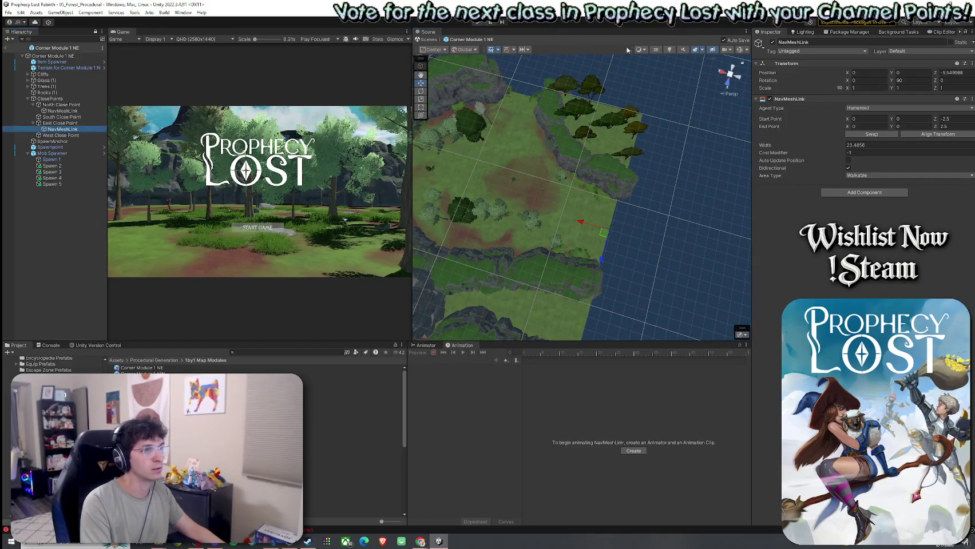
{"action": "mouse_move", "coordinate": [566, 172]}
{"action": "left_mouse_down"}
{"action": "mouse_move", "coordinate": [589, 155]}
{"action": "mouse_move", "coordinate": [549, 169]}
{"action": "left_mouse_up"}
{"action": "left_click", "coordinate": [63, 130]}
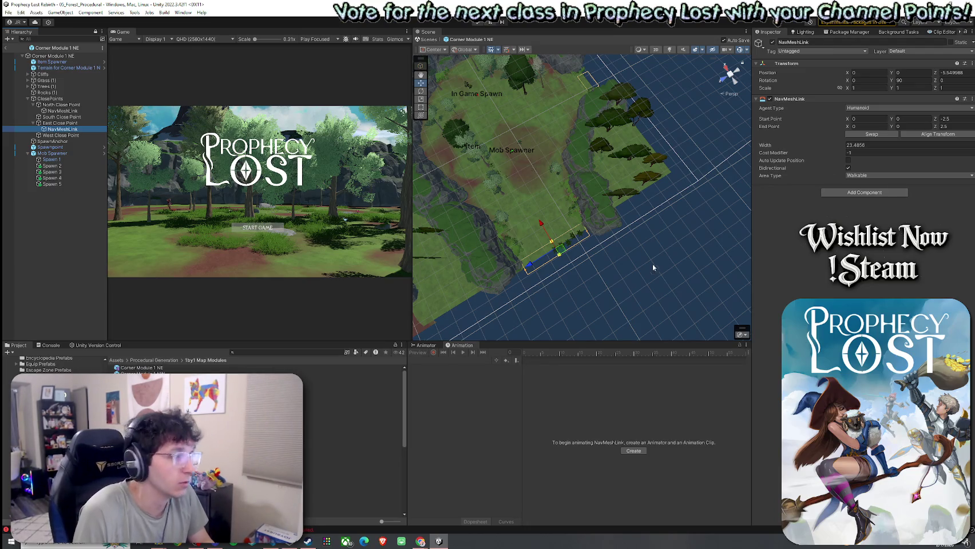
- Glance at the Console, then move the East NavMeshLink under North Close Point
{"action": "left_click", "coordinate": [50, 345]}
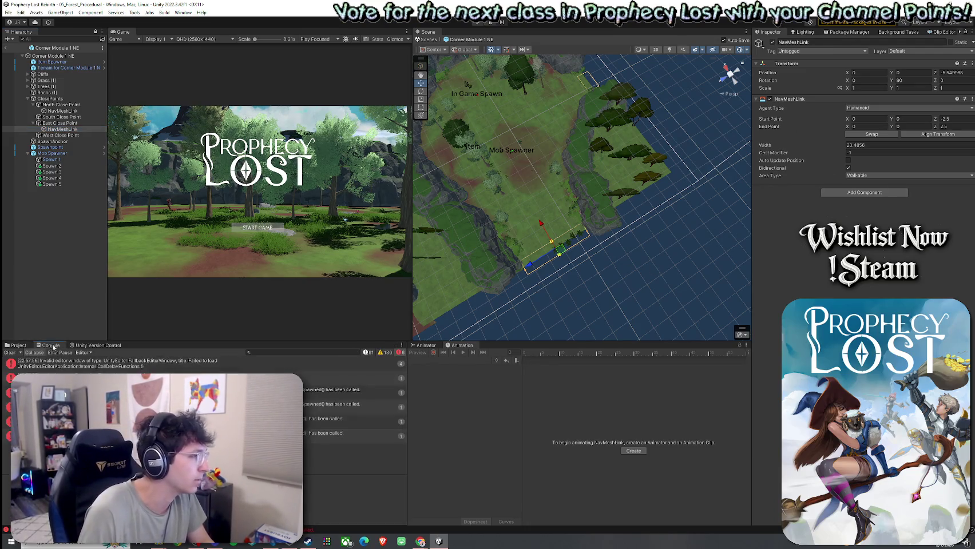
{"action": "left_click", "coordinate": [17, 346]}
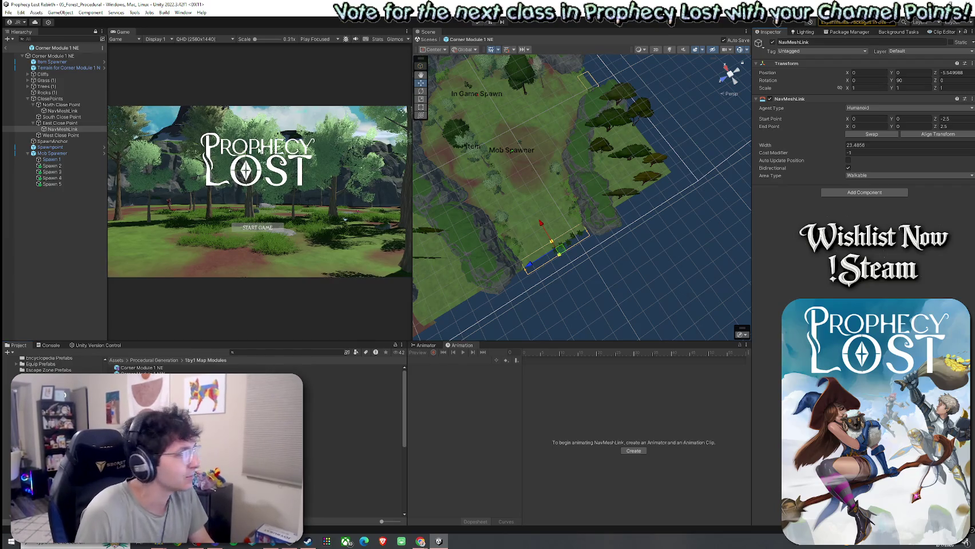
{"action": "left_click_drag", "start_coordinate": [62, 128], "coordinate": [61, 105]}
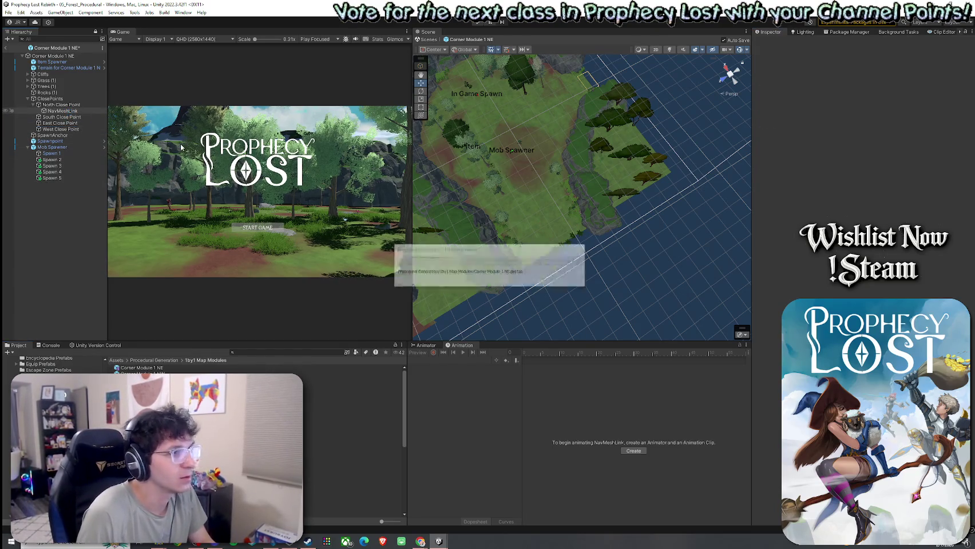
- Paste the copied NavMeshLink as a child of North Close Point and of East Close Point
{"action": "left_click", "coordinate": [19, 21]}
{"action": "left_click", "coordinate": [111, 6]}
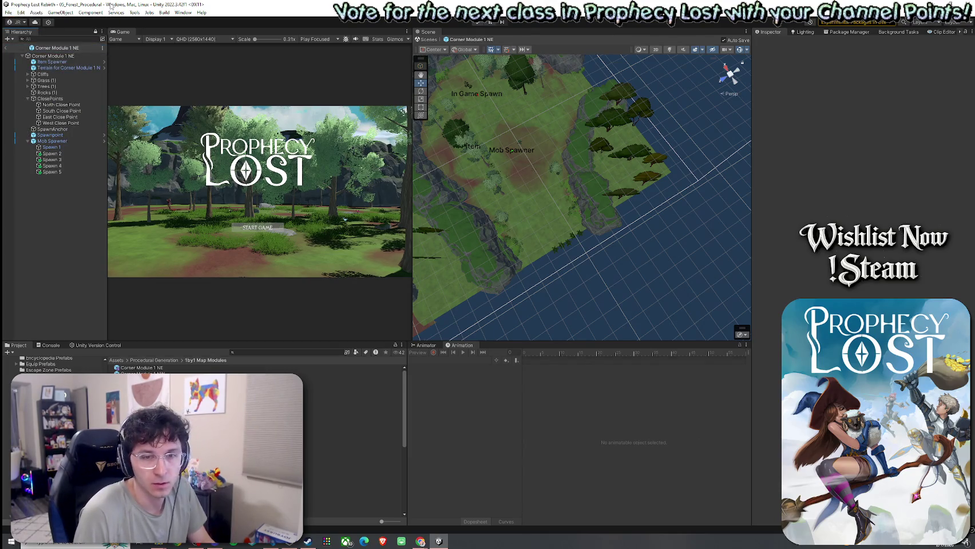
{"action": "left_click", "coordinate": [98, 105]}
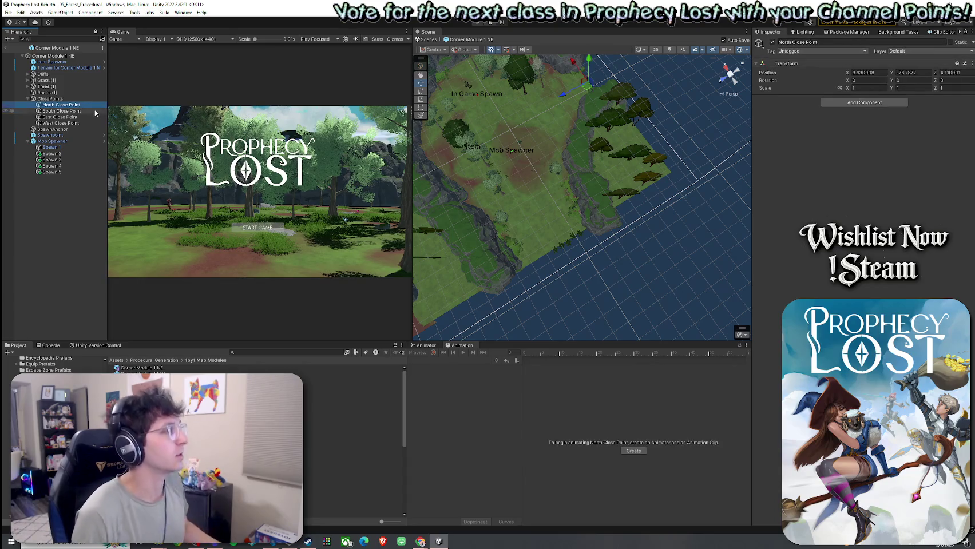
{"action": "key", "text": "ctrl+shift+v"}
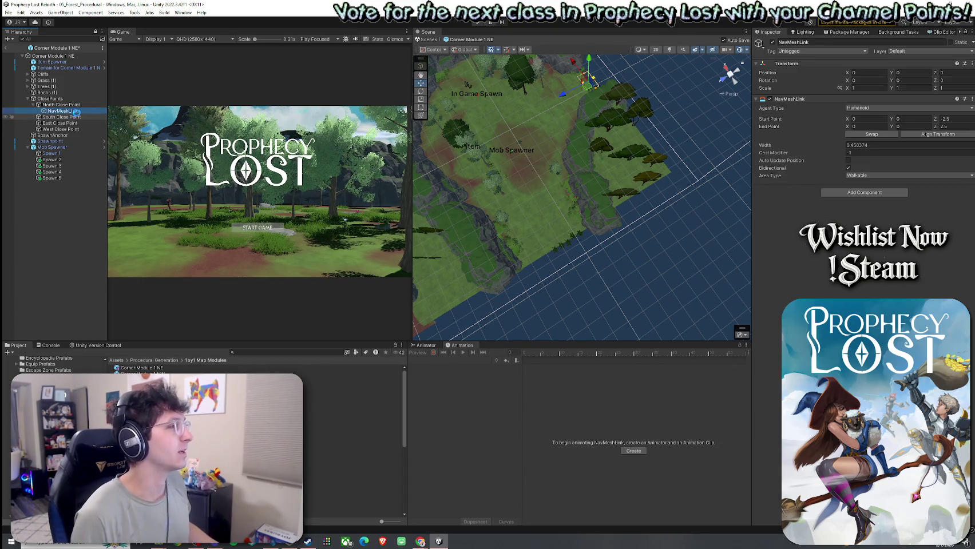
{"action": "left_click", "coordinate": [75, 123]}
{"action": "key", "text": "ctrl+shift+v"}
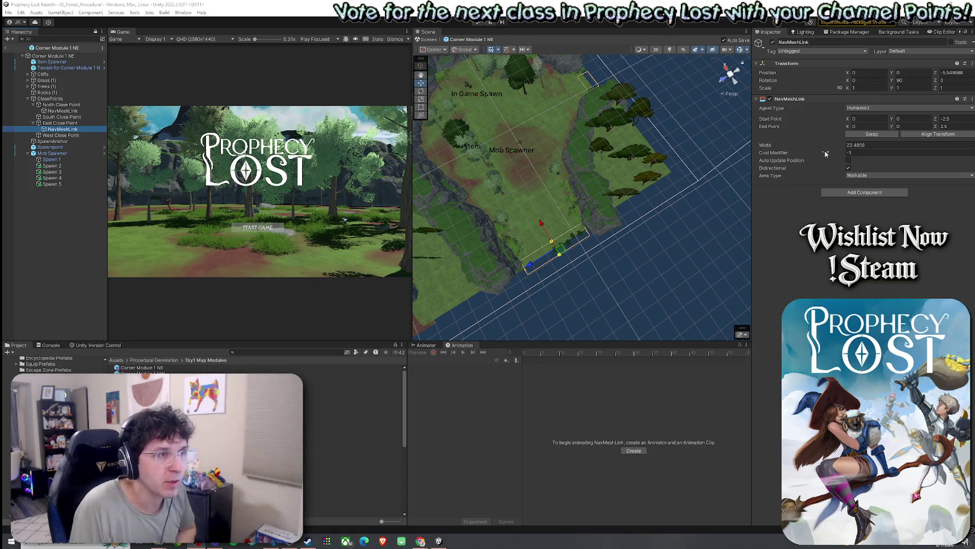
- Undo the last change, then orbit and zoom the Scene view onto the north link
{"action": "key", "text": "ctrl+z"}
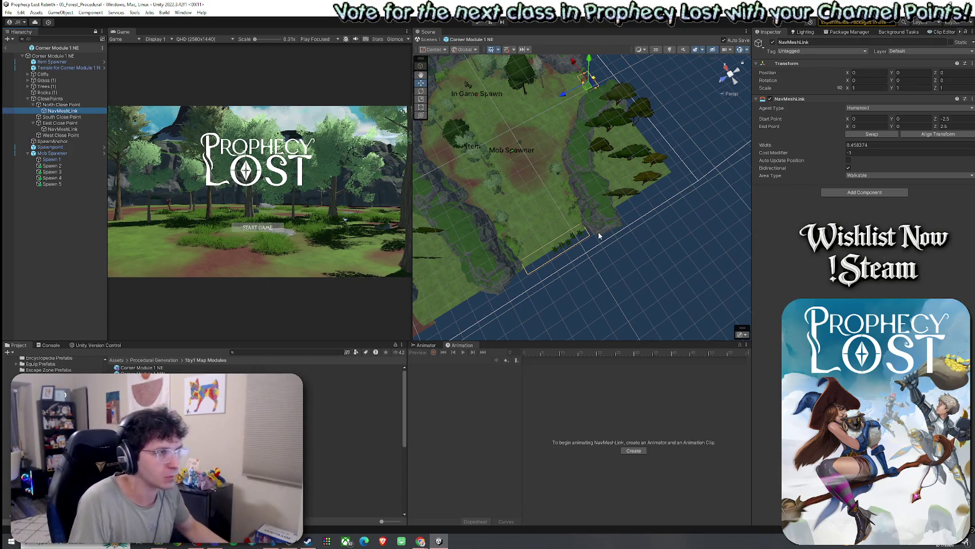
{"action": "mouse_move", "coordinate": [599, 236]}
{"action": "left_mouse_down"}
{"action": "mouse_move", "coordinate": [600, 211]}
{"action": "mouse_move", "coordinate": [571, 148]}
{"action": "mouse_move", "coordinate": [485, 135]}
{"action": "mouse_move", "coordinate": [522, 167]}
{"action": "mouse_move", "coordinate": [656, 200]}
{"action": "left_mouse_up"}
{"action": "scroll", "coordinate": [486, 136], "scroll_direction": "down", "scroll_amount": 10}
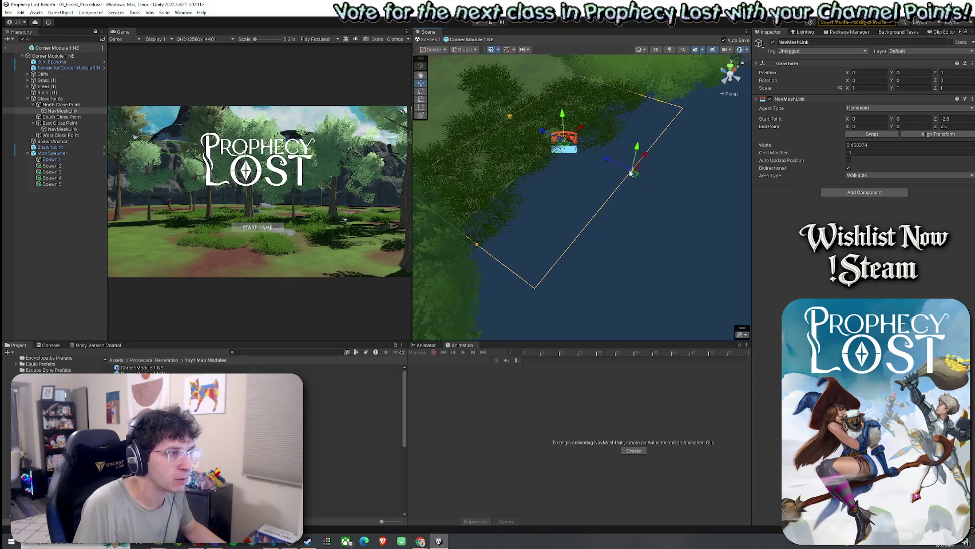
- Stretch the north NavMeshLink's start and end points along the edge and widen it to 10.47
{"action": "left_click", "coordinate": [509, 117]}
{"action": "left_click_drag", "start_coordinate": [509, 117], "coordinate": [449, 85]}
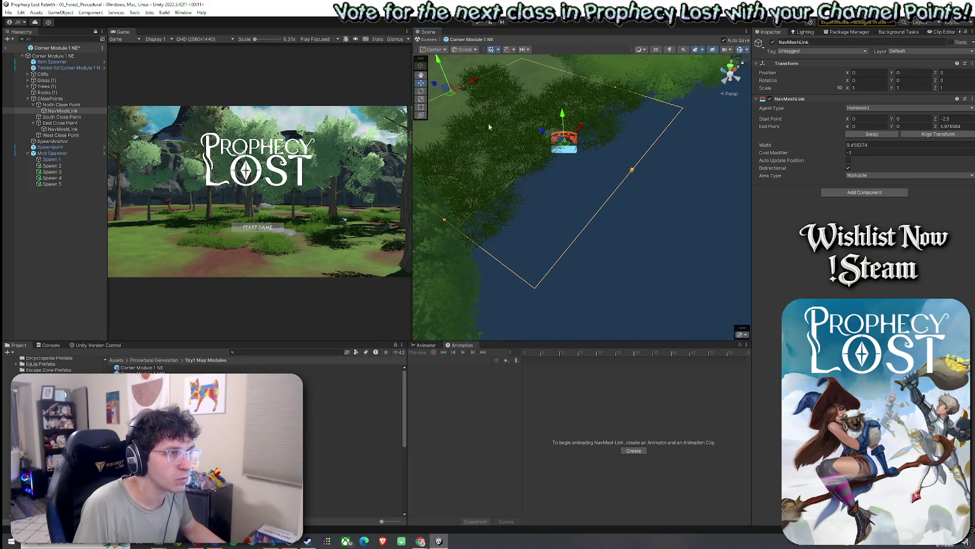
{"action": "left_click", "coordinate": [633, 174]}
{"action": "left_click_drag", "start_coordinate": [634, 178], "coordinate": [756, 231]}
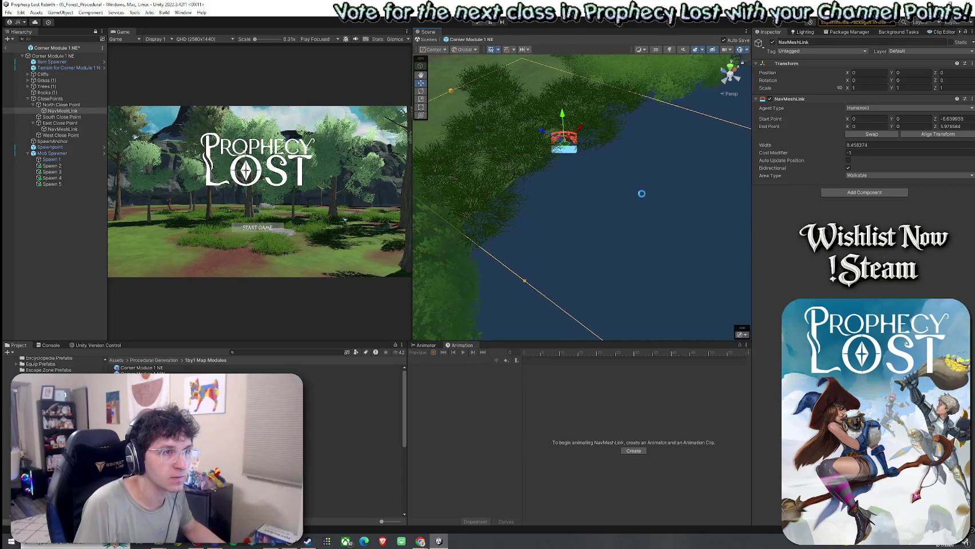
{"action": "left_click_drag", "start_coordinate": [648, 181], "coordinate": [579, 181]}
{"action": "left_click_drag", "start_coordinate": [800, 146], "coordinate": [828, 151]}
{"action": "left_click", "coordinate": [796, 155]}
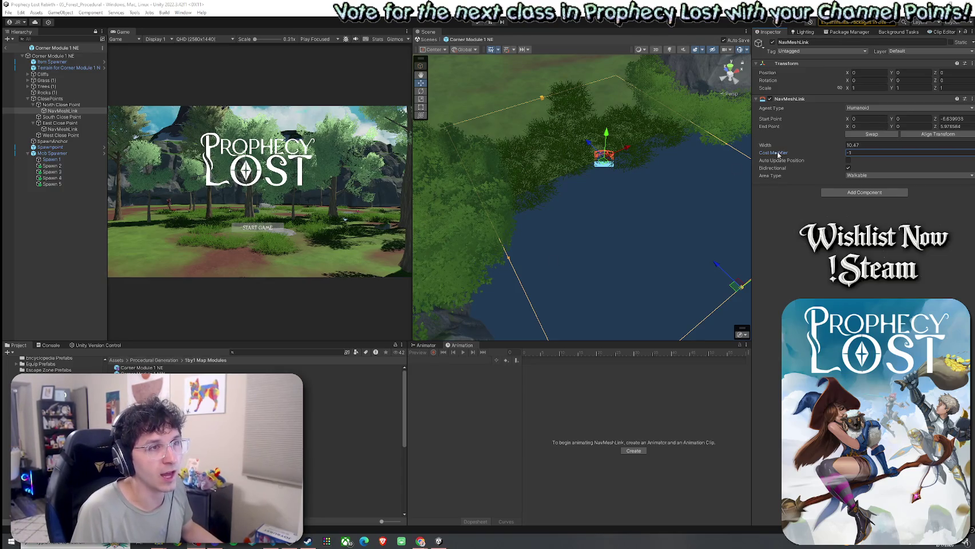
{"action": "left_click", "coordinate": [968, 108]}
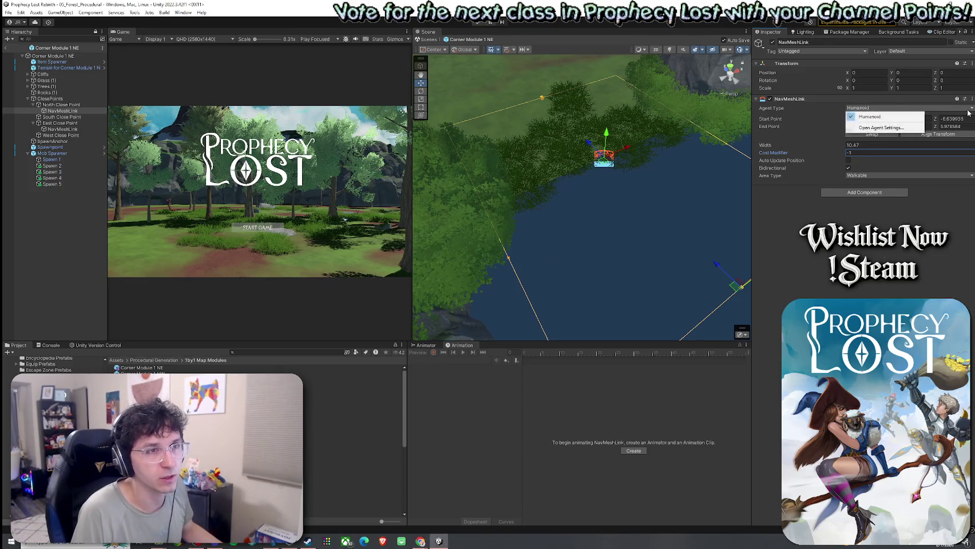
{"action": "left_click", "coordinate": [870, 117]}
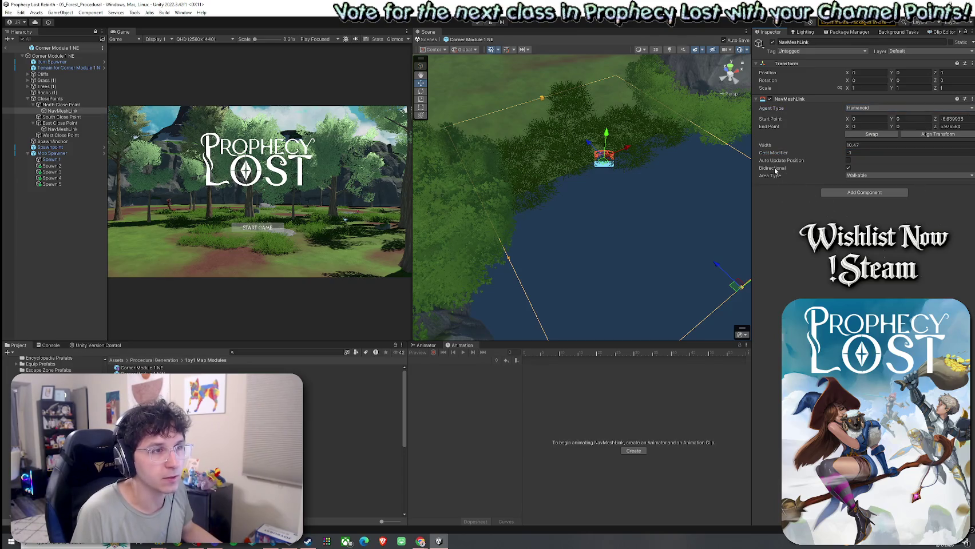
{"action": "left_click", "coordinate": [868, 177]}
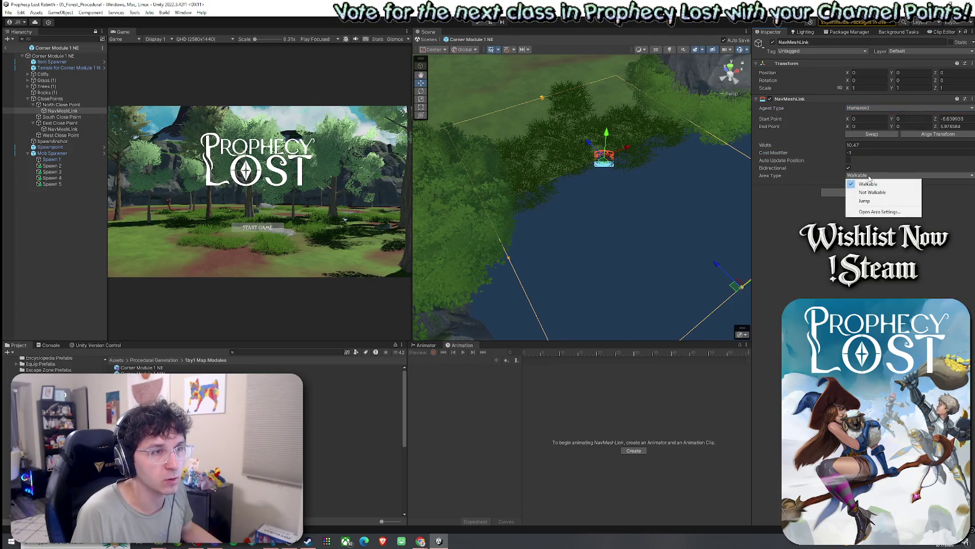
{"action": "left_click", "coordinate": [875, 216]}
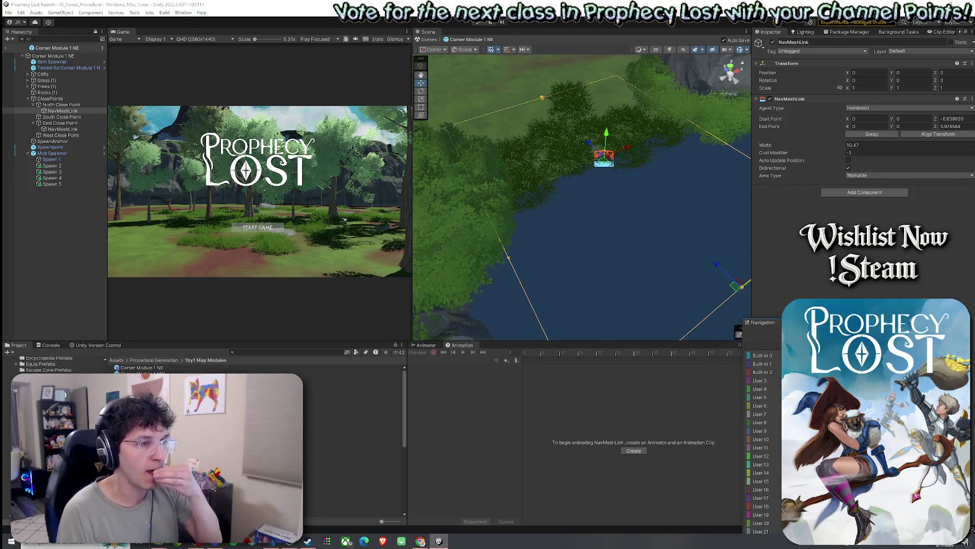
{"action": "left_click", "coordinate": [758, 364]}
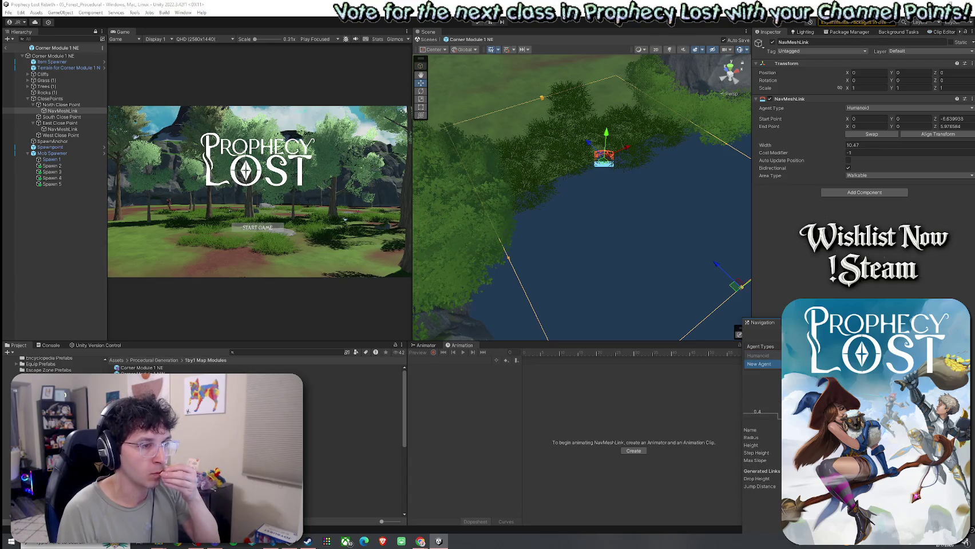
{"action": "key", "text": "ctrl+z"}
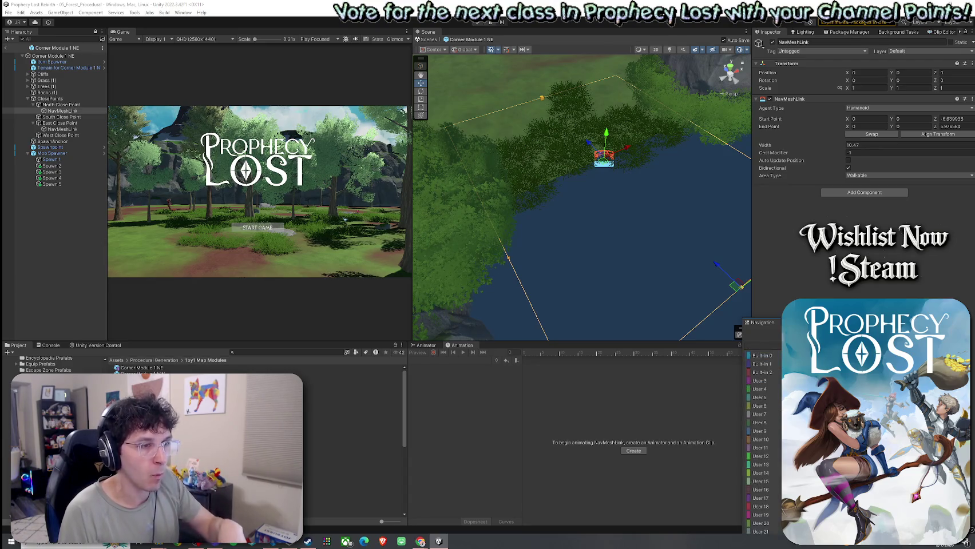
{"action": "left_click", "coordinate": [771, 175]}
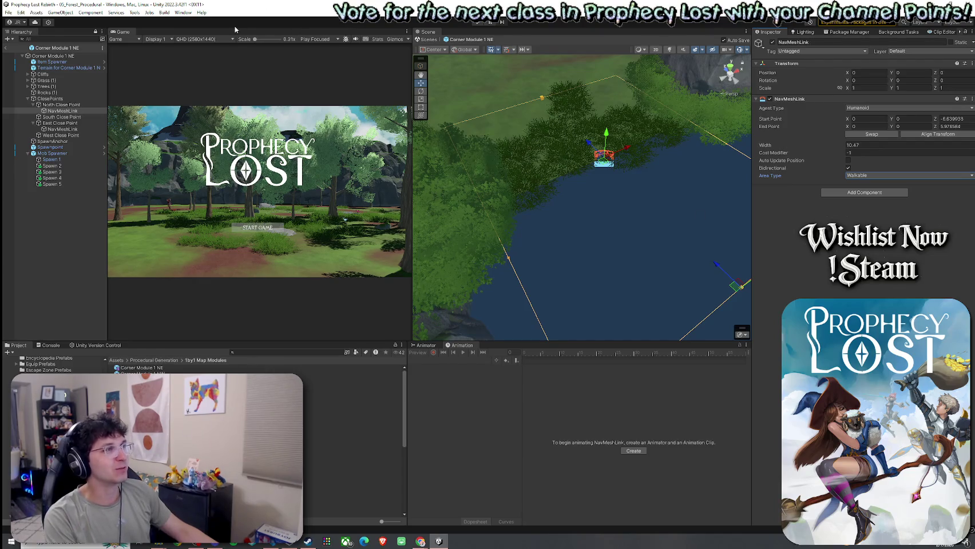
{"action": "left_click", "coordinate": [8, 12]}
{"action": "left_click", "coordinate": [27, 57]}
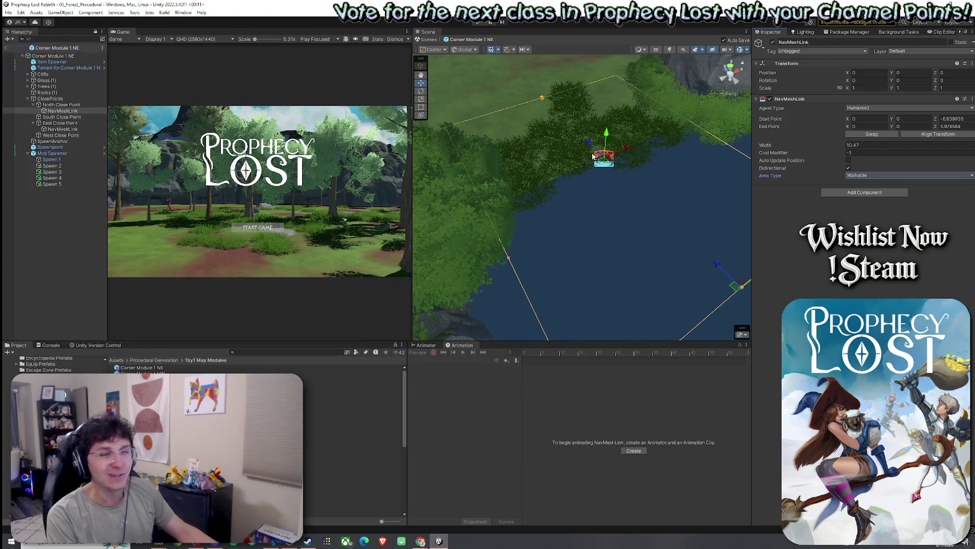
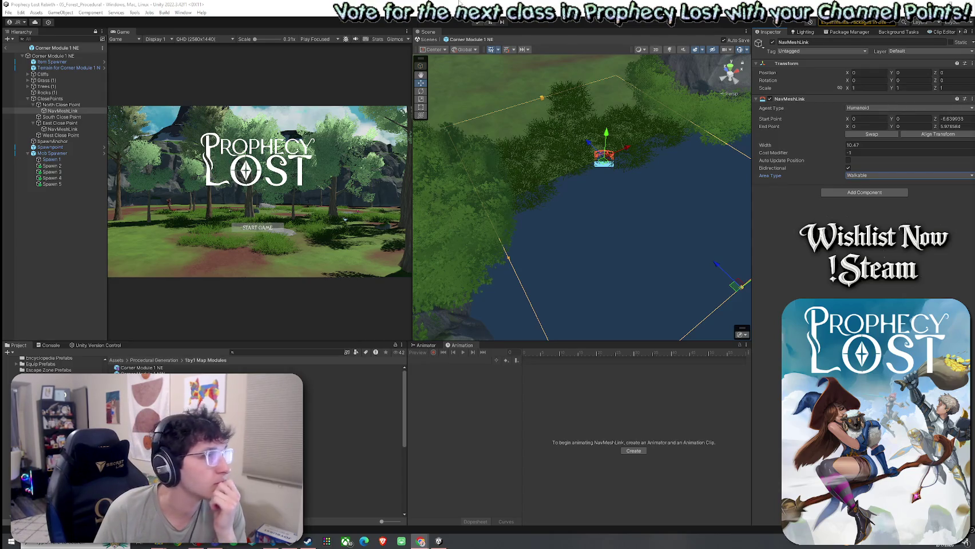
- Save the Corner Module 1 NE prefab with its width 10.47 bidirectional NavMeshLink via File > Save
{"action": "left_click", "coordinate": [8, 12]}
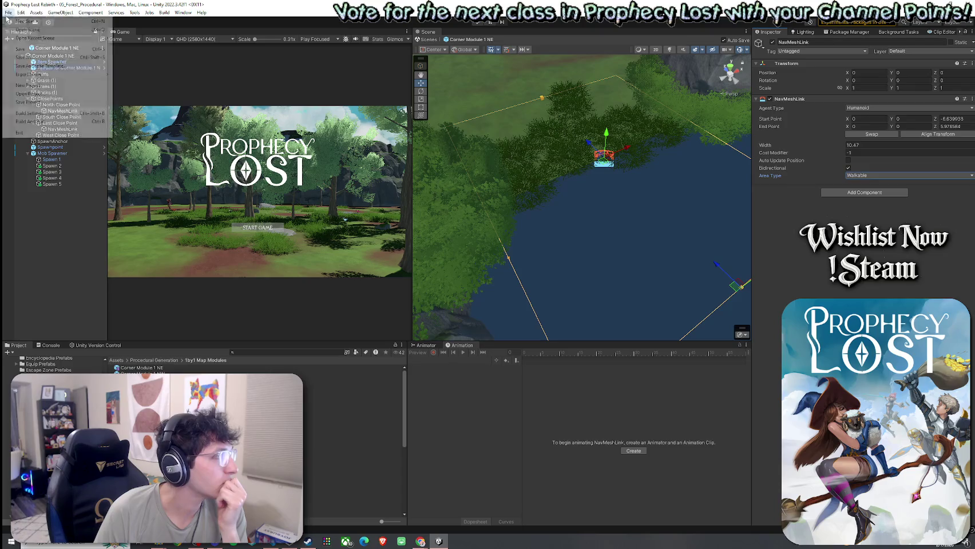
{"action": "left_click", "coordinate": [25, 49]}
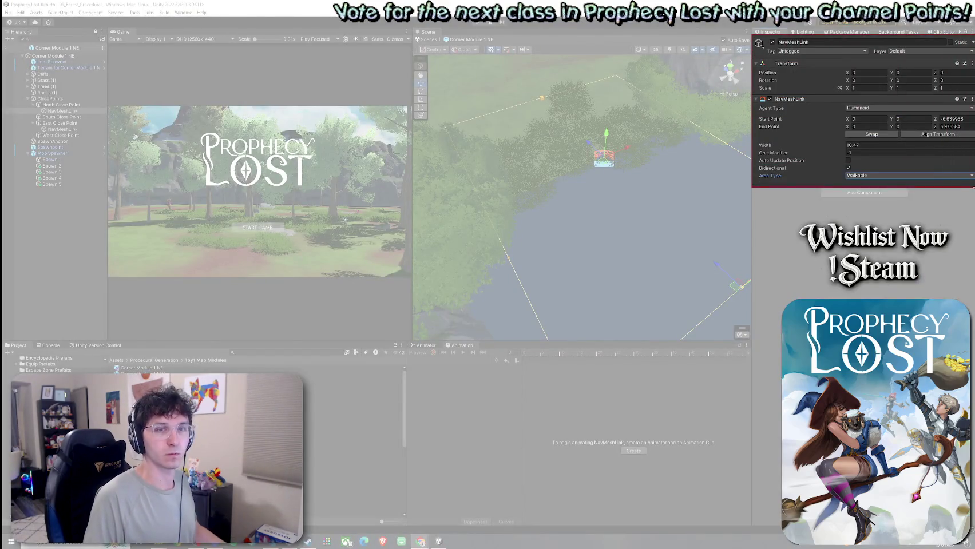
- Snip the NavMeshLink Inspector panel, copy the image, and close Snipping Tool without saving
{"action": "left_click", "coordinate": [858, 115]}
{"action": "left_click", "coordinate": [696, 26]}
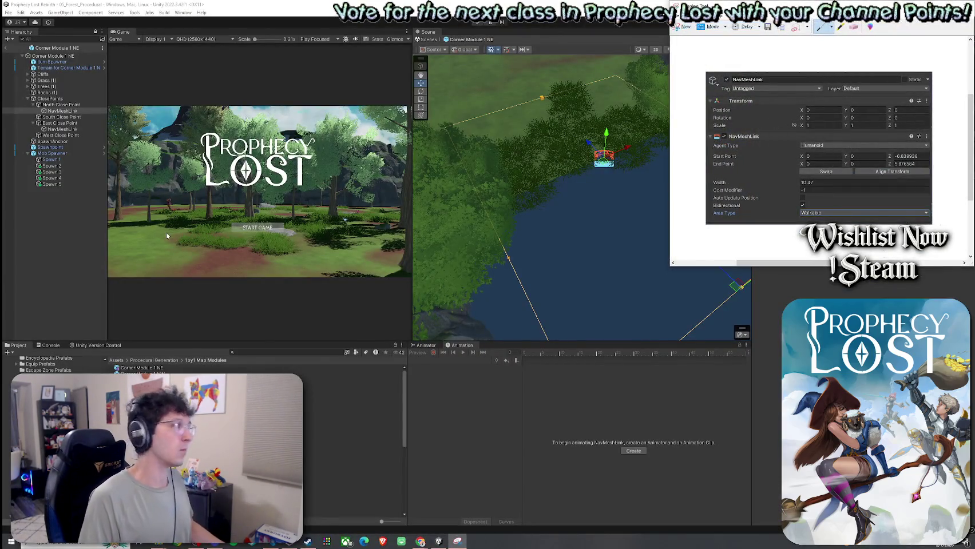
{"action": "key", "text": "alt+Tab"}
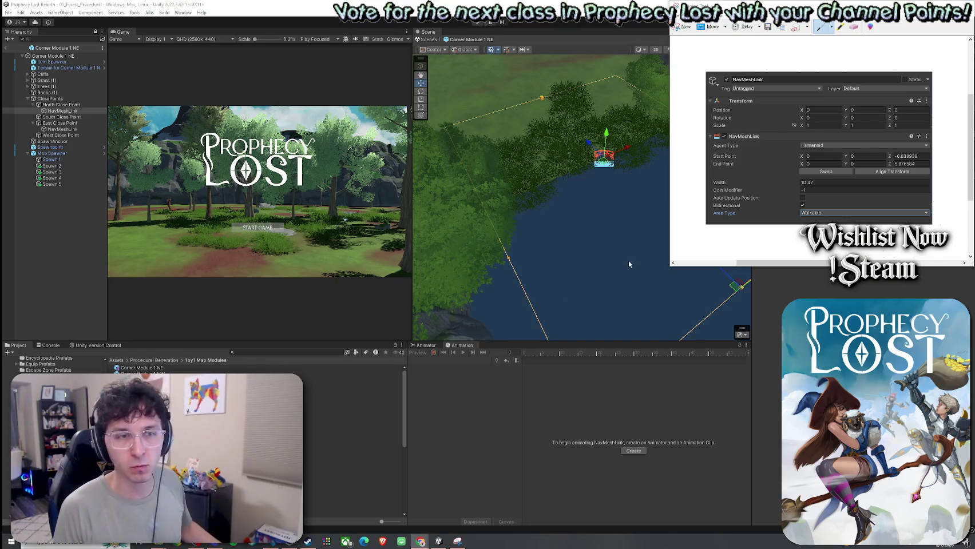
{"action": "key", "text": "alt+F4"}
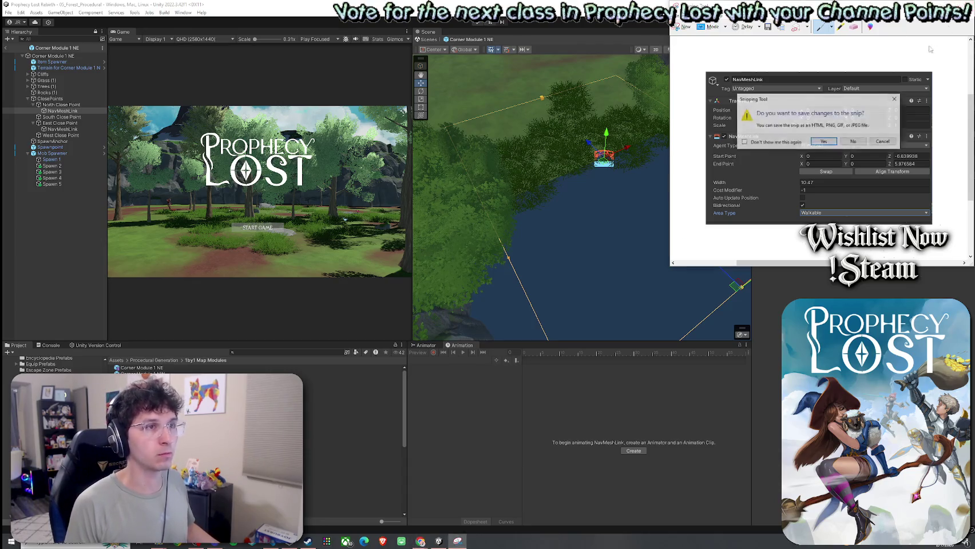
{"action": "left_click", "coordinate": [845, 147]}
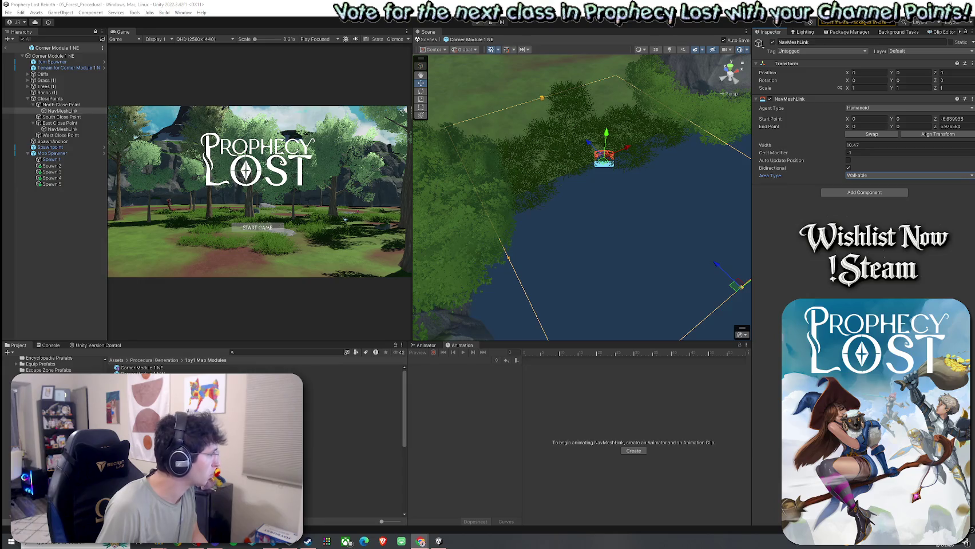
- Orbit the Scene view to see the shoreline corner module and link area at an angle
{"action": "mouse_move", "coordinate": [446, 224]}
{"action": "left_mouse_down"}
{"action": "mouse_move", "coordinate": [465, 228]}
{"action": "mouse_move", "coordinate": [495, 210]}
{"action": "mouse_move", "coordinate": [465, 197]}
{"action": "mouse_move", "coordinate": [455, 206]}
{"action": "left_mouse_up"}
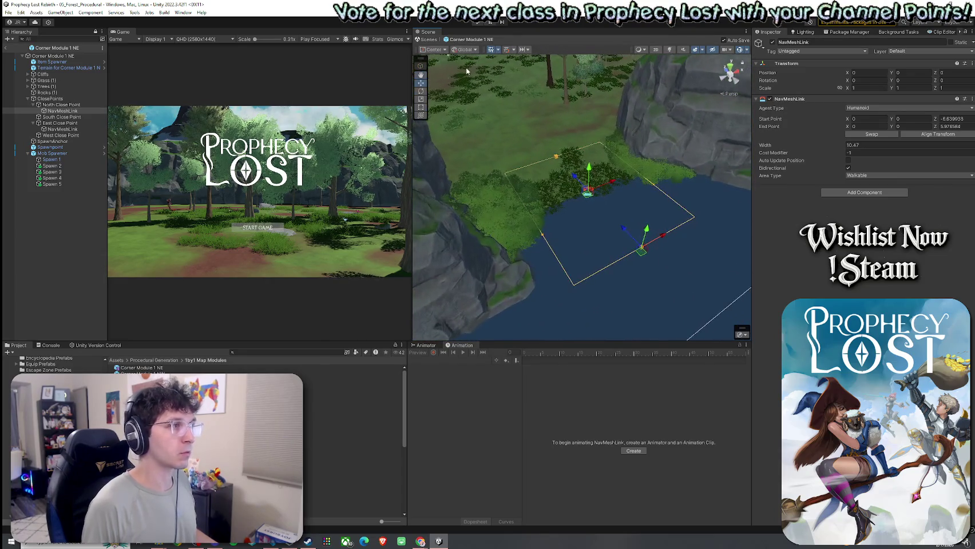
- Maximize the Scene view, recenter the shoreline module, and deselect the link to hide its handles
{"action": "key", "text": "shift+space"}
{"action": "left_click_drag", "start_coordinate": [524, 274], "coordinate": [537, 276]}
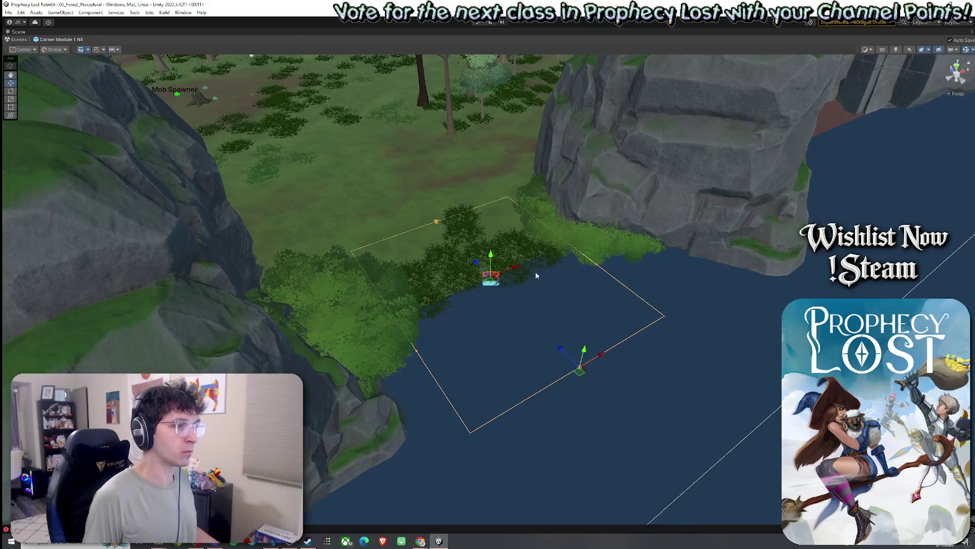
{"action": "left_click", "coordinate": [659, 318]}
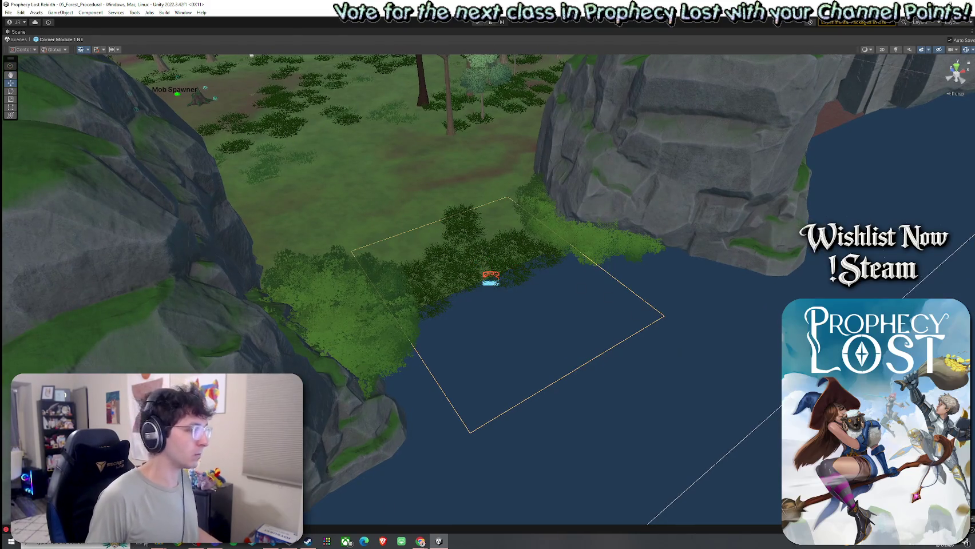
- Snip the maximized scene, copy the image, and close Snipping Tool without saving
{"action": "key", "text": "super"}
{"action": "key", "text": "Escape"}
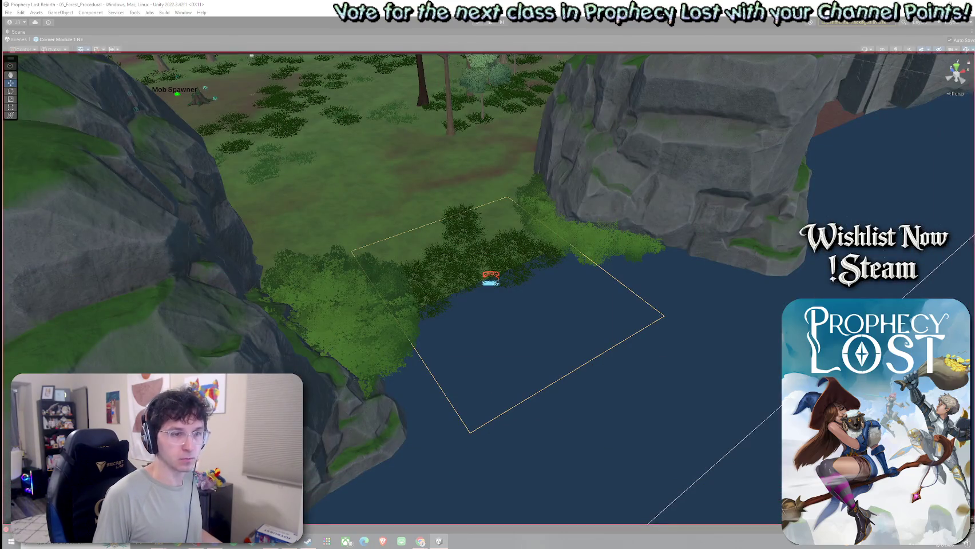
{"action": "left_click", "coordinate": [26, 15]}
{"action": "left_click", "coordinate": [36, 24]}
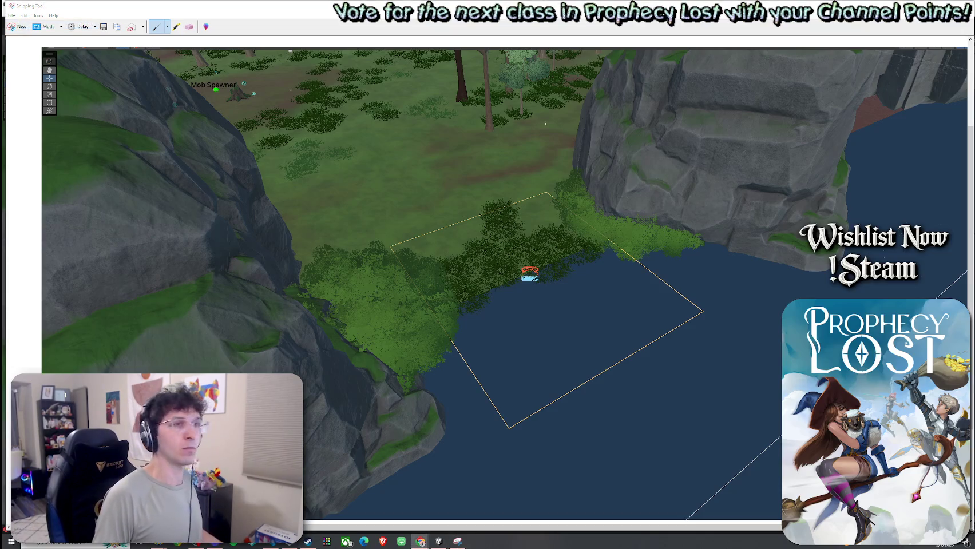
{"action": "key", "text": "alt+F4"}
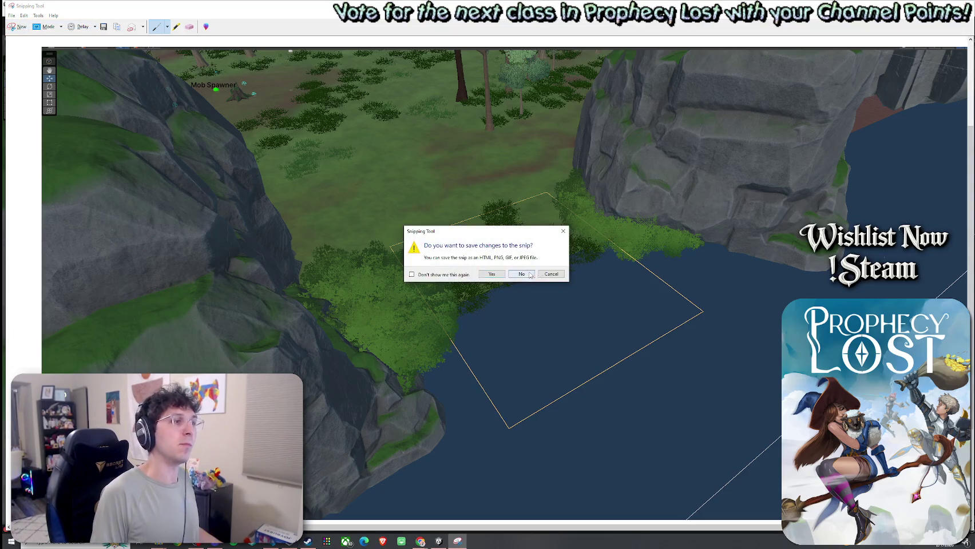
{"action": "left_click", "coordinate": [522, 275]}
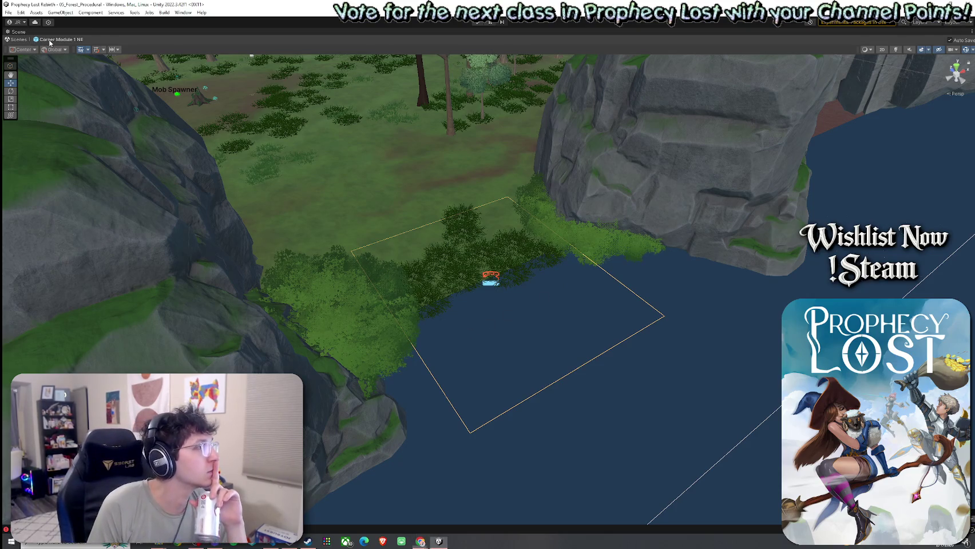
- Un-maximize the Scene view to restore the Hierarchy, Game, Project and Animation panels
{"action": "double_click", "coordinate": [18, 31]}
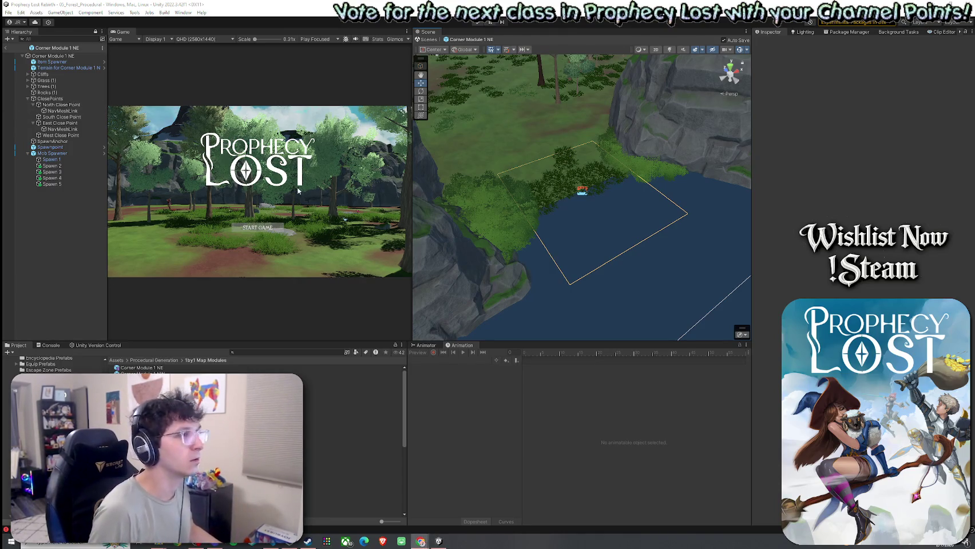
- Deactivate the North Close Point and East Close Point NavMeshLink objects together
{"action": "left_click", "coordinate": [62, 111]}
{"action": "left_click", "coordinate": [73, 129], "text": "ctrl"}
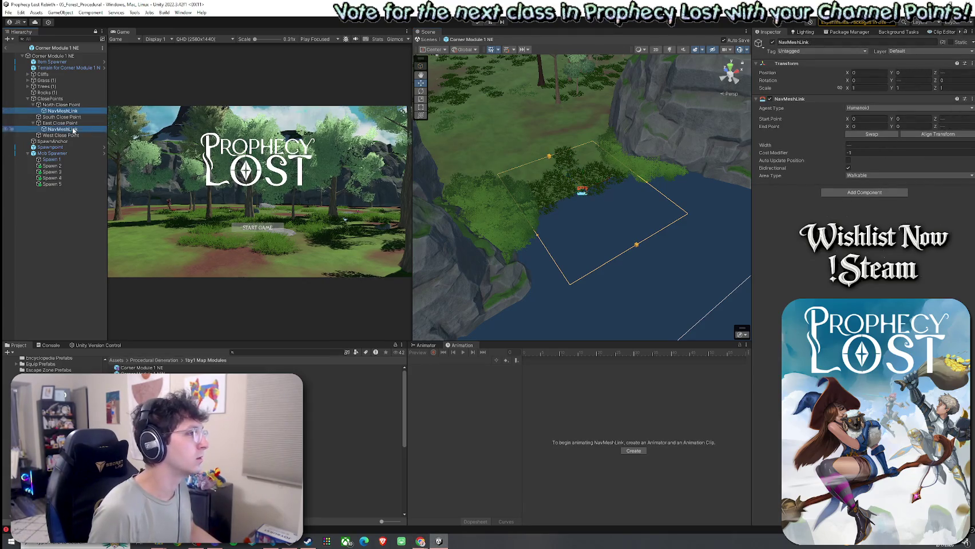
{"action": "left_click", "coordinate": [772, 41]}
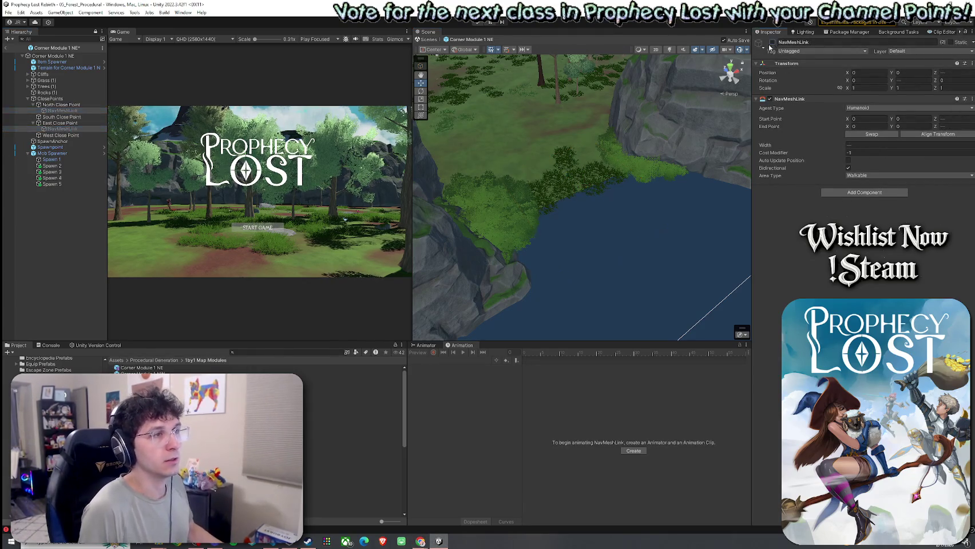
{"action": "left_click", "coordinate": [62, 191]}
- Return to the 05_Forest_Procedural scene and clear the Console error
{"action": "left_click", "coordinate": [5, 48]}
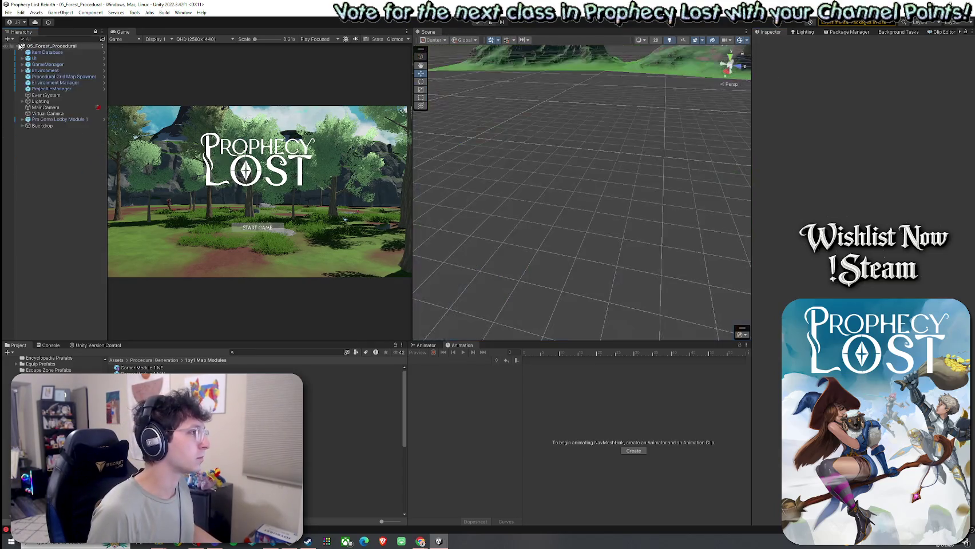
{"action": "left_click", "coordinate": [9, 12]}
{"action": "left_click", "coordinate": [117, 8]}
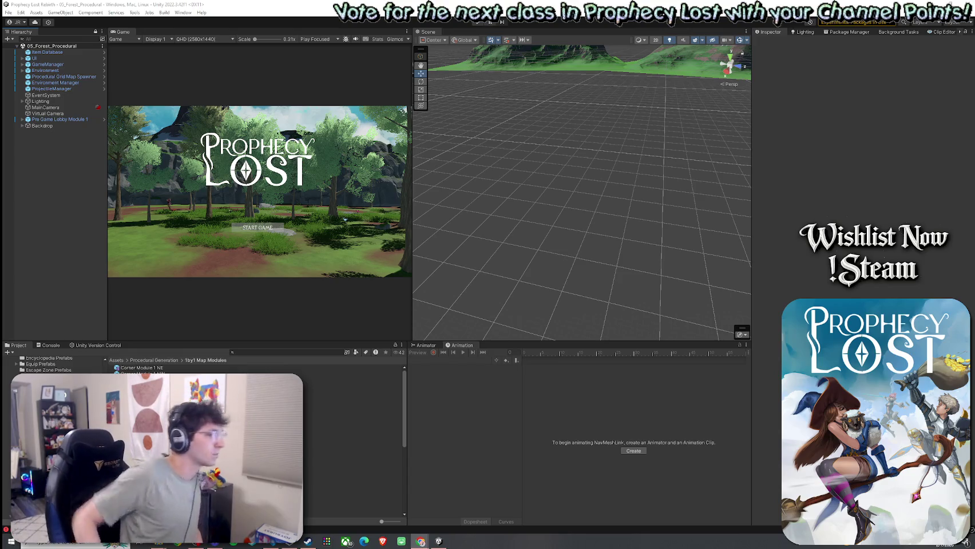
{"action": "left_click", "coordinate": [49, 345]}
{"action": "left_click", "coordinate": [10, 352]}
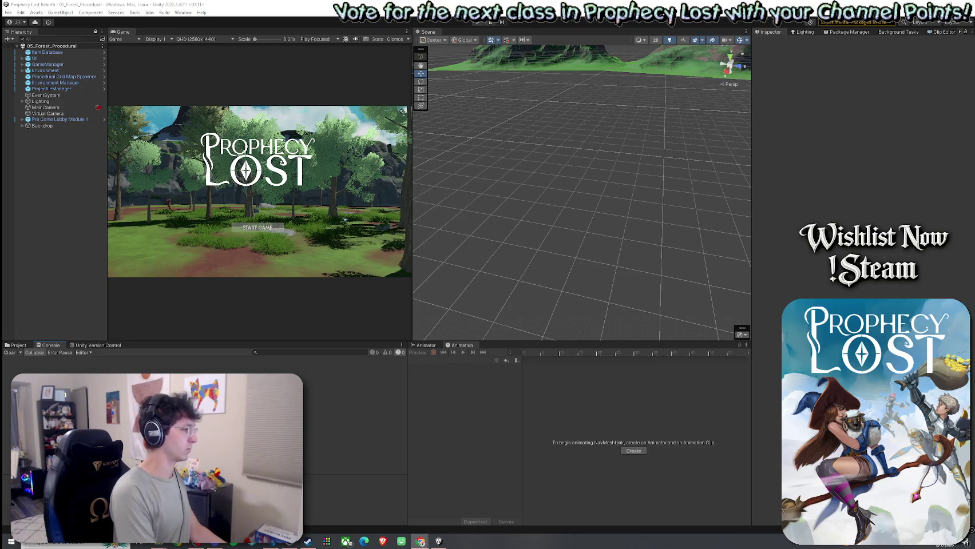
- Open the Procedural Grid Map Spawner's script in the code editor via Edit Script
{"action": "left_click", "coordinate": [63, 77]}
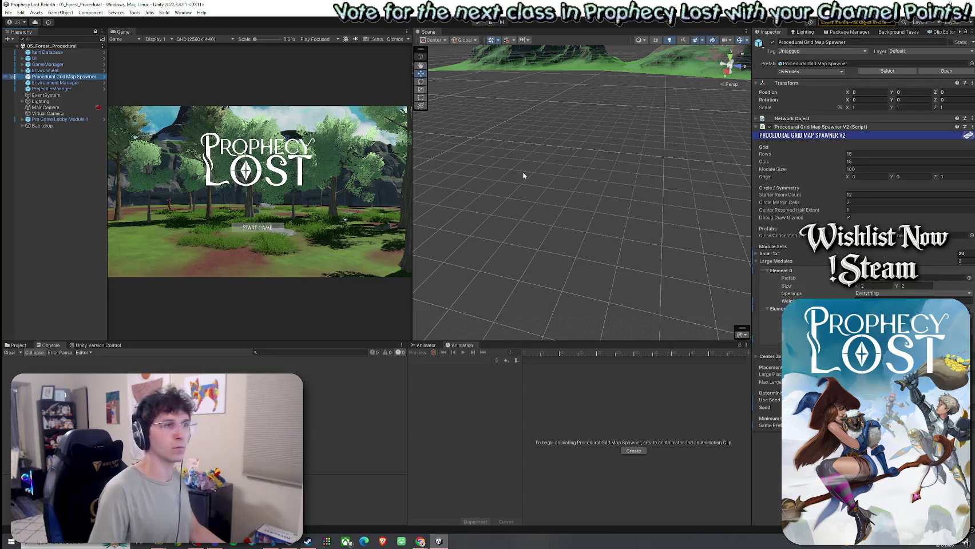
{"action": "right_click", "coordinate": [838, 127]}
{"action": "left_click", "coordinate": [881, 223]}
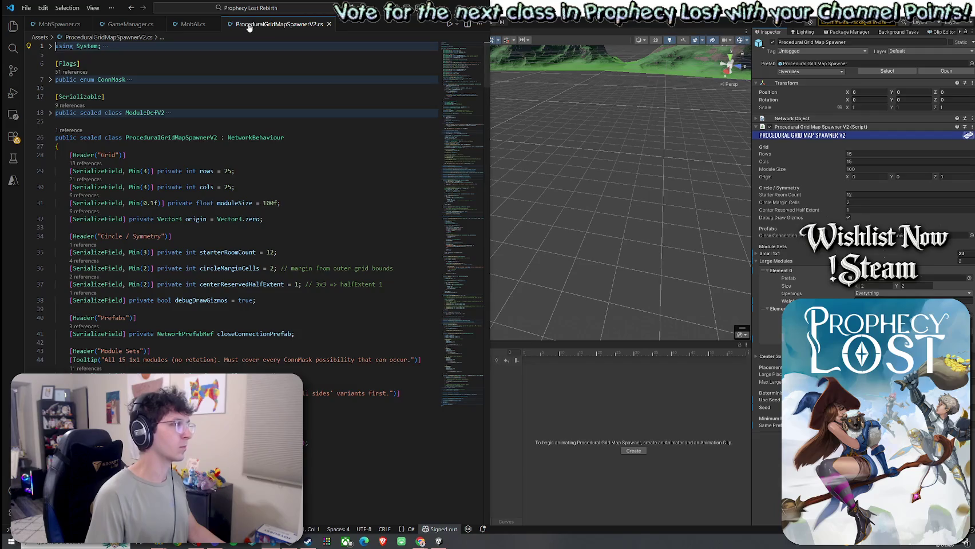
- Switch to GameManager.cs, reveal it in its folder, review its map generation fields, then return to Unity
{"action": "right_click", "coordinate": [249, 27]}
{"action": "left_click", "coordinate": [304, 173]}
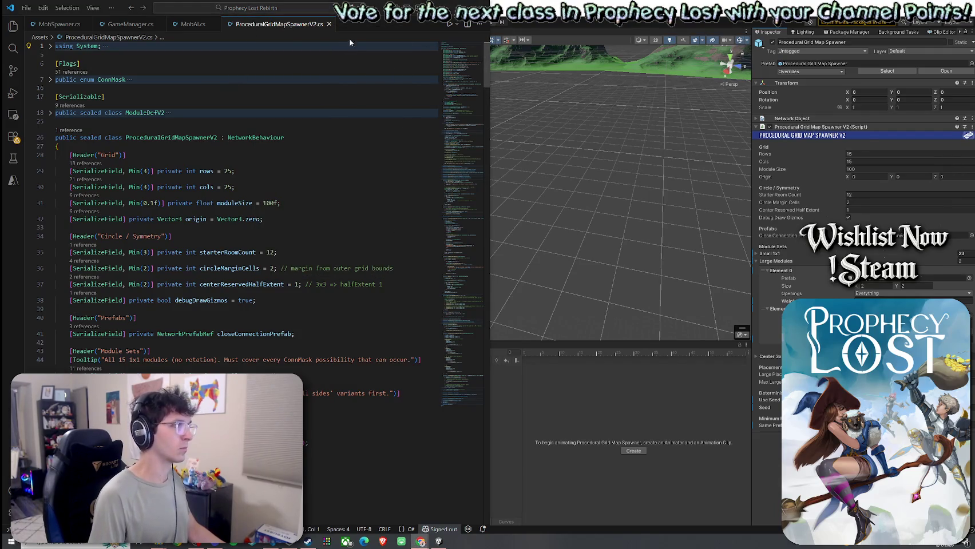
{"action": "left_click", "coordinate": [130, 24]}
{"action": "right_click", "coordinate": [130, 24]}
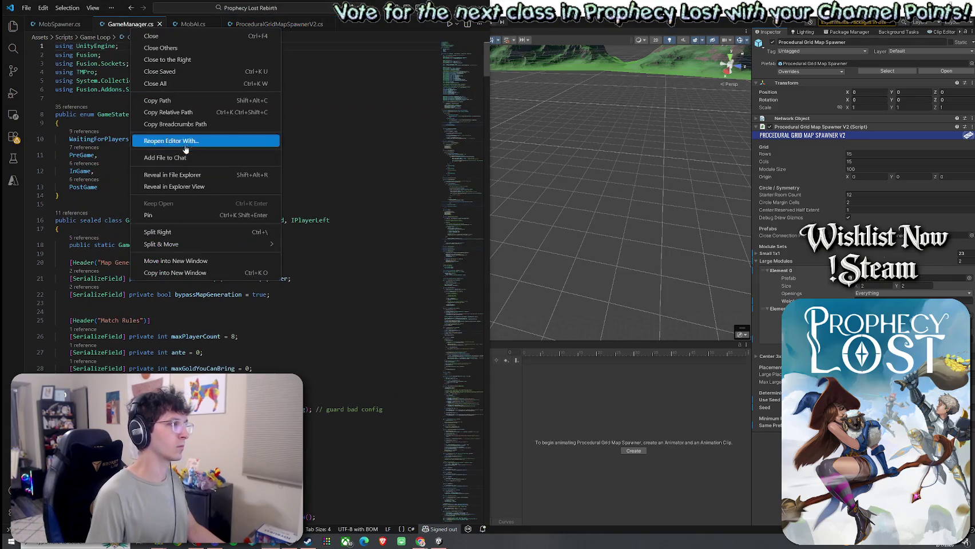
{"action": "left_click", "coordinate": [195, 184]}
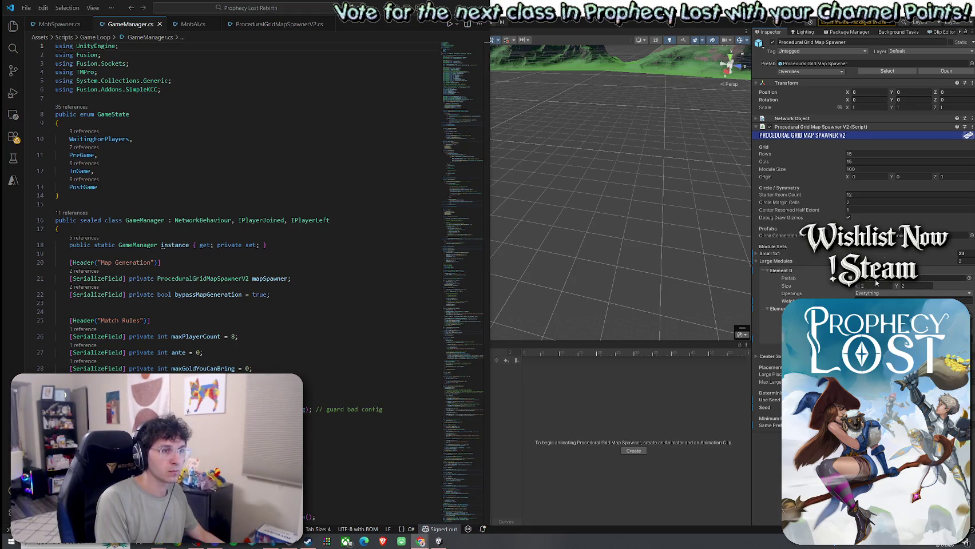
{"action": "left_click", "coordinate": [877, 280]}
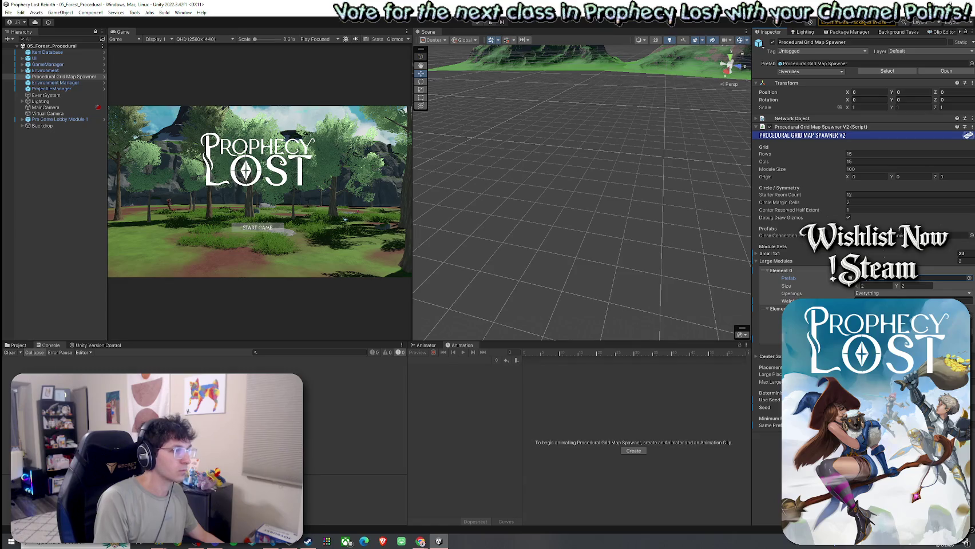
- Open the 2by2 Module 1 prefab from 2by2 Map Modules and select its Terrain
{"action": "left_click", "coordinate": [21, 347]}
{"action": "left_click", "coordinate": [137, 369]}
{"action": "double_click", "coordinate": [135, 368]}
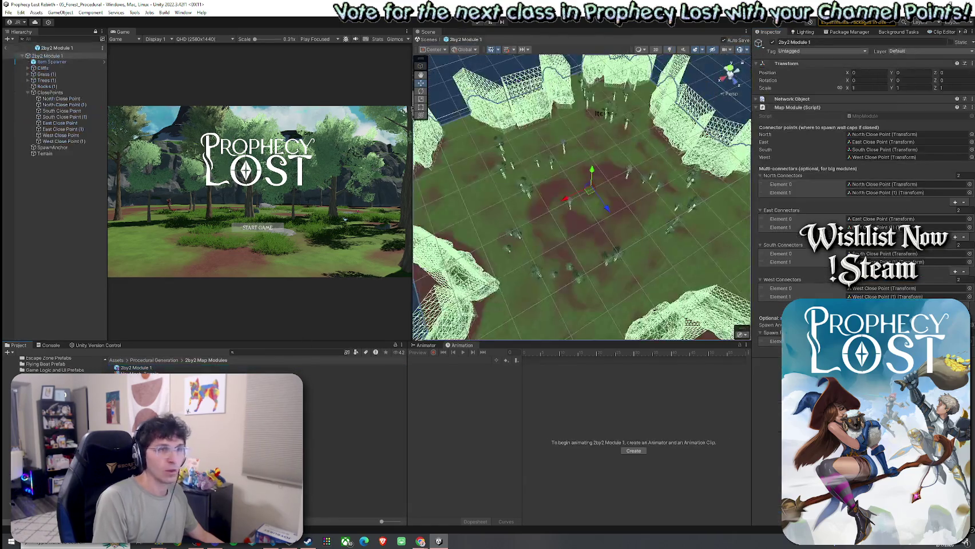
{"action": "left_click", "coordinate": [44, 153]}
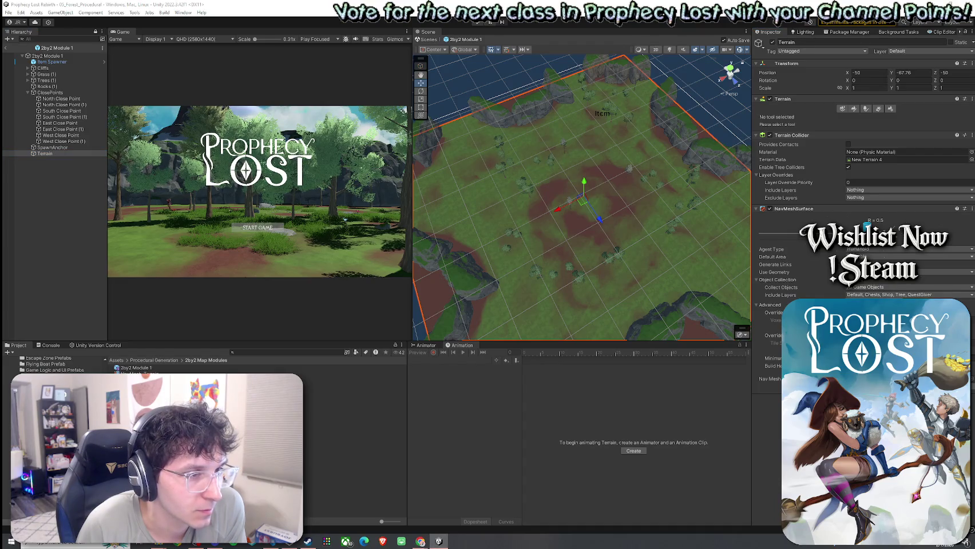
- Undo the Include Layers change, remove the Terrain's NavMeshSurface component, and exit to the scene
{"action": "left_click", "coordinate": [853, 306]}
{"action": "key", "text": "ctrl+z"}
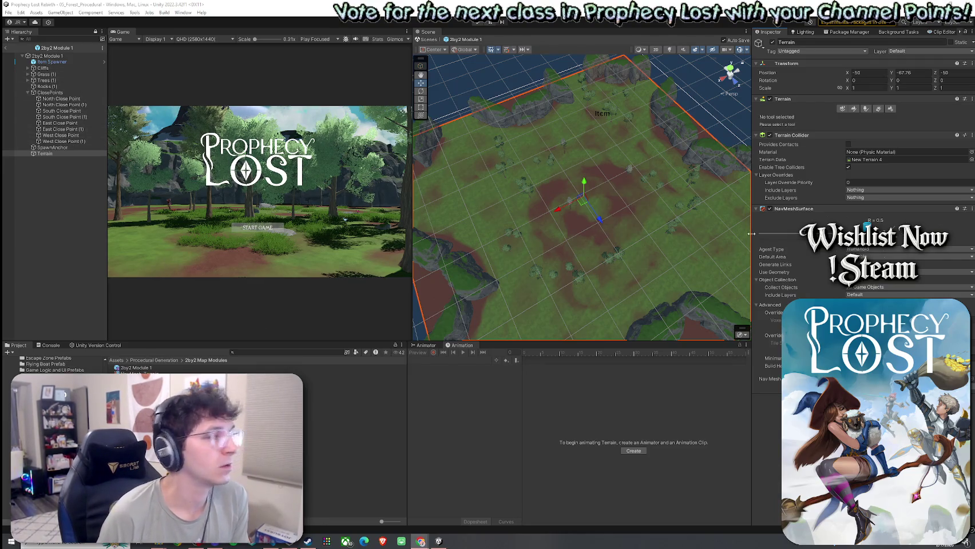
{"action": "left_click", "coordinate": [972, 210]}
{"action": "left_click", "coordinate": [927, 228]}
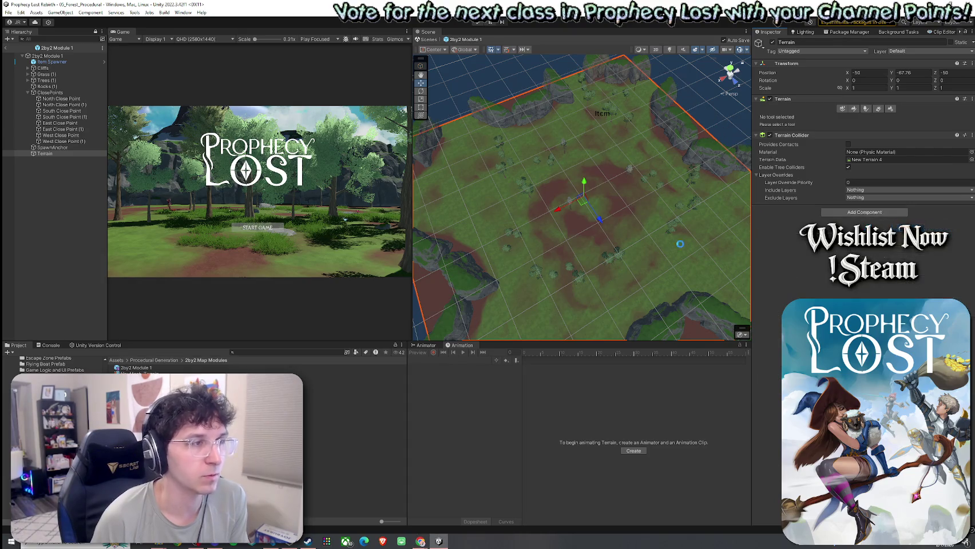
{"action": "left_click", "coordinate": [8, 50]}
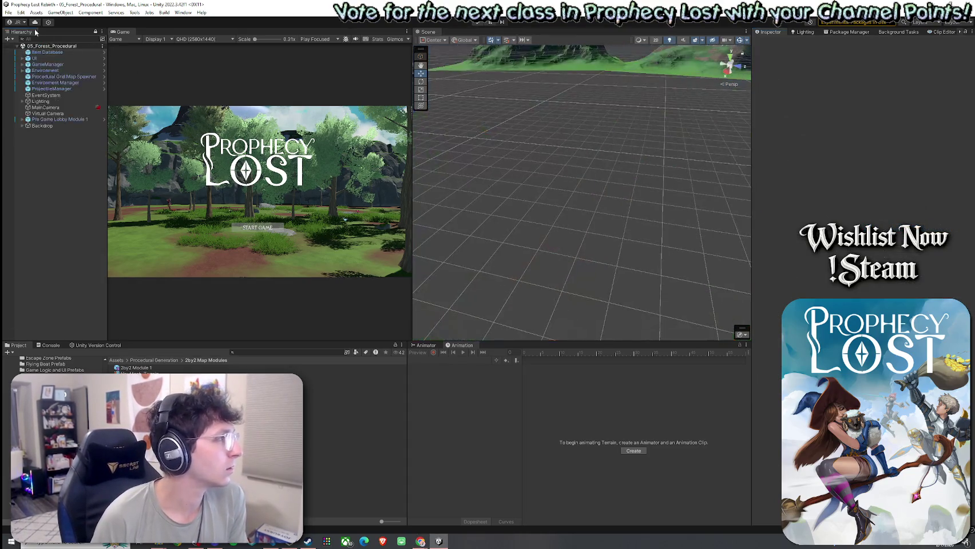
- Inspect the 3by3 Module 1 terrain in Prefab Mode, then reopen 2by2 Module 1 and select its Terrain
{"action": "left_click", "coordinate": [154, 360]}
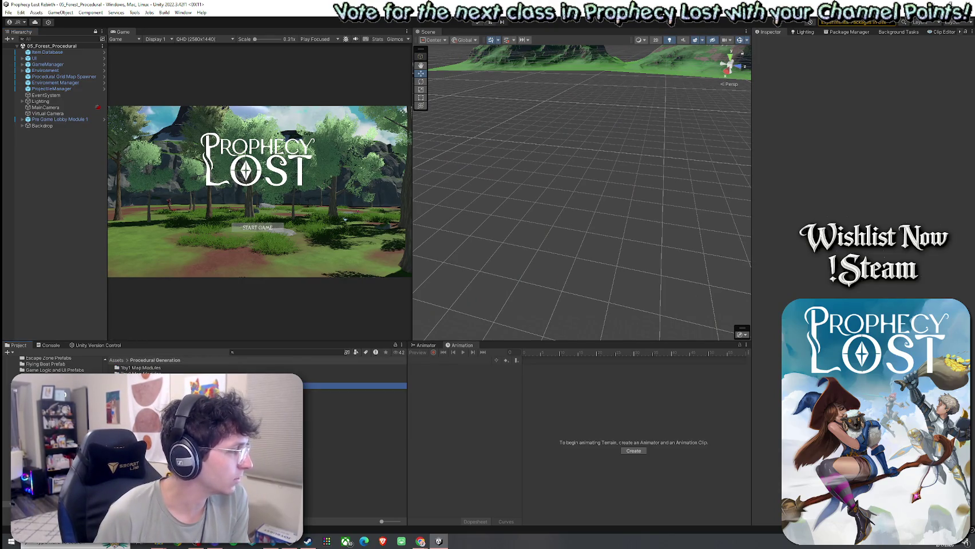
{"action": "double_click", "coordinate": [137, 380]}
{"action": "left_click", "coordinate": [136, 367]}
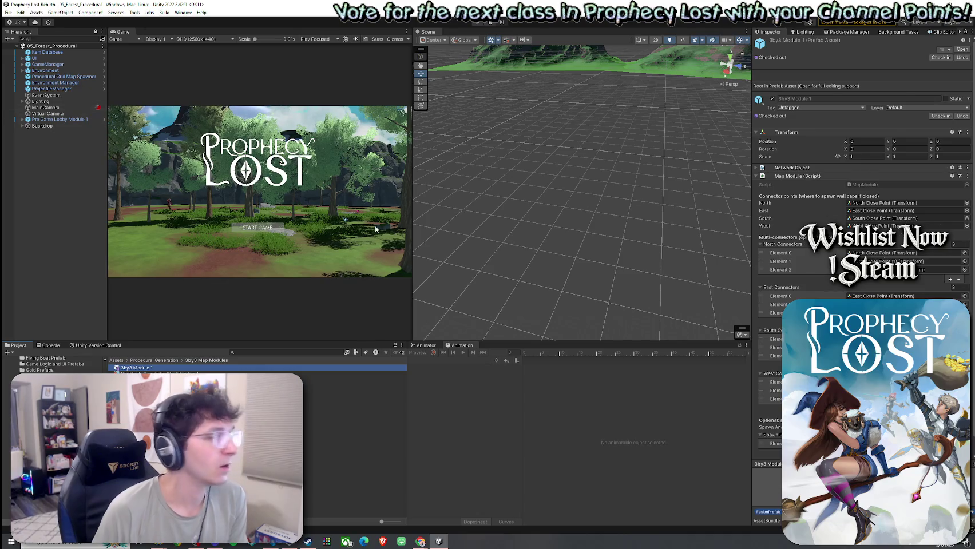
{"action": "left_click", "coordinate": [64, 119]}
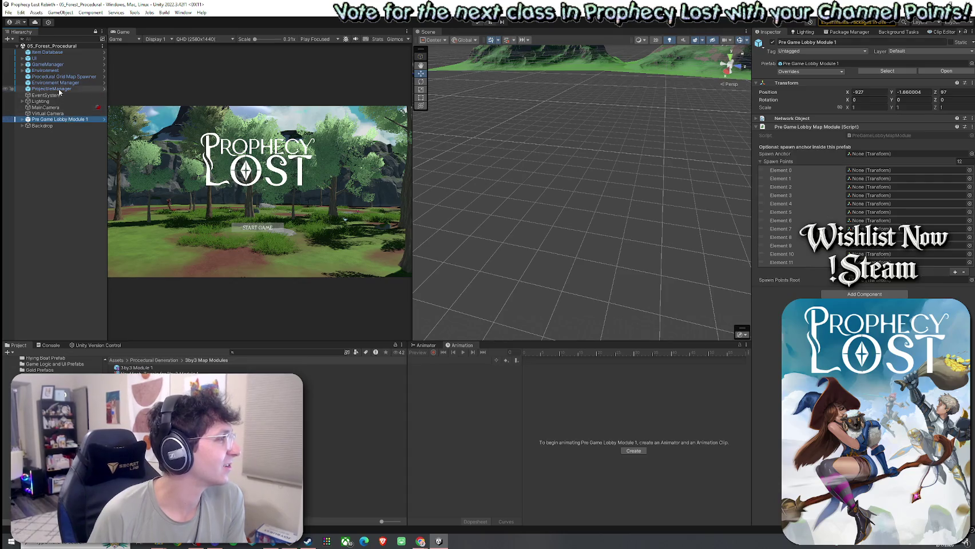
{"action": "left_click", "coordinate": [170, 368]}
{"action": "double_click", "coordinate": [170, 368]}
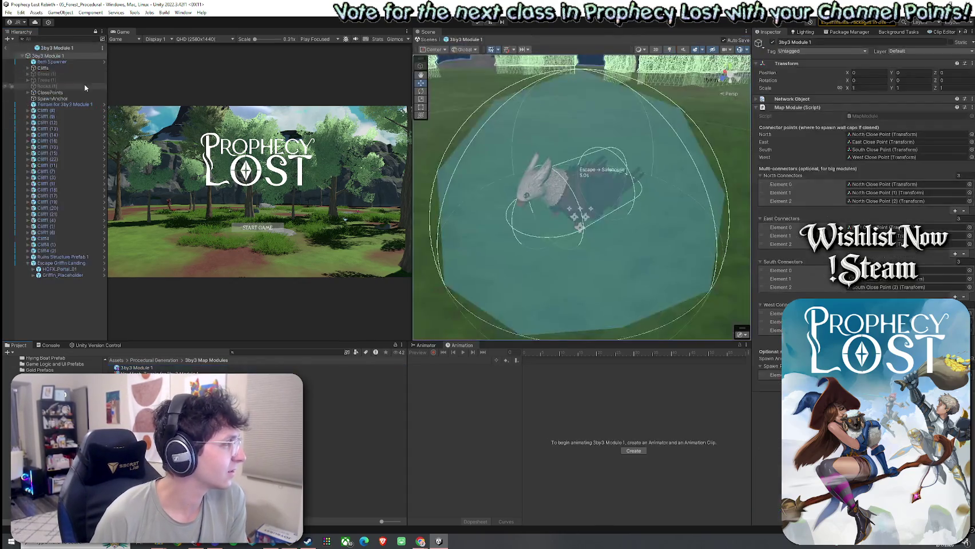
{"action": "left_click", "coordinate": [54, 104]}
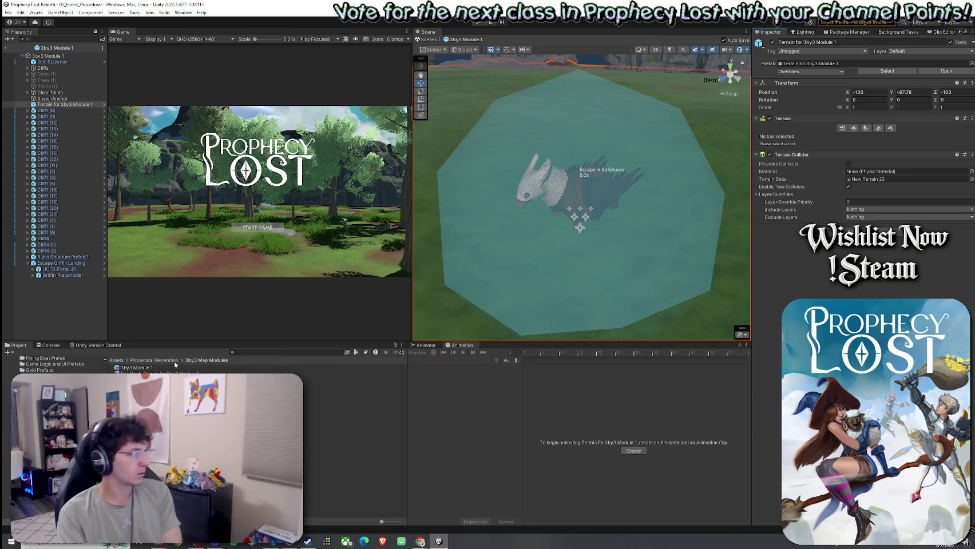
{"action": "double_click", "coordinate": [136, 368]}
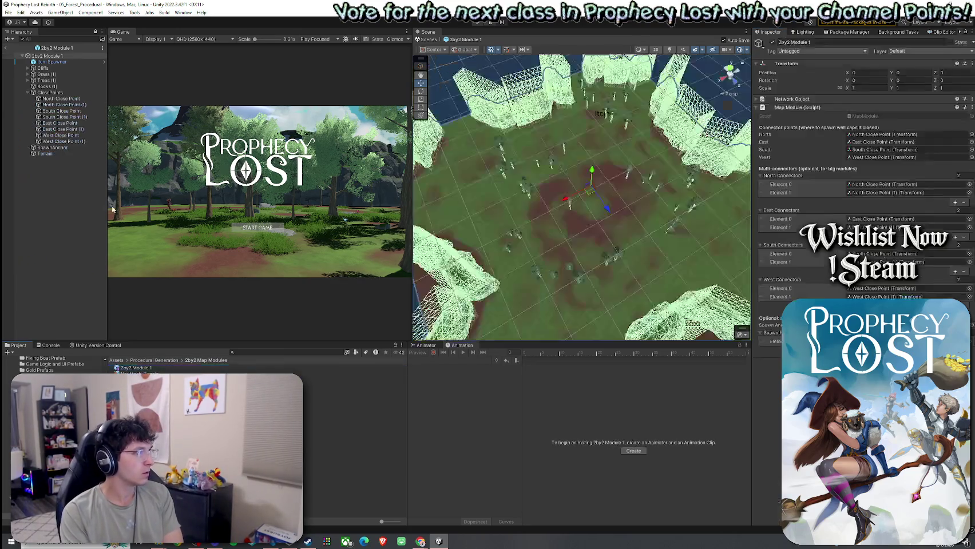
{"action": "left_click", "coordinate": [46, 154]}
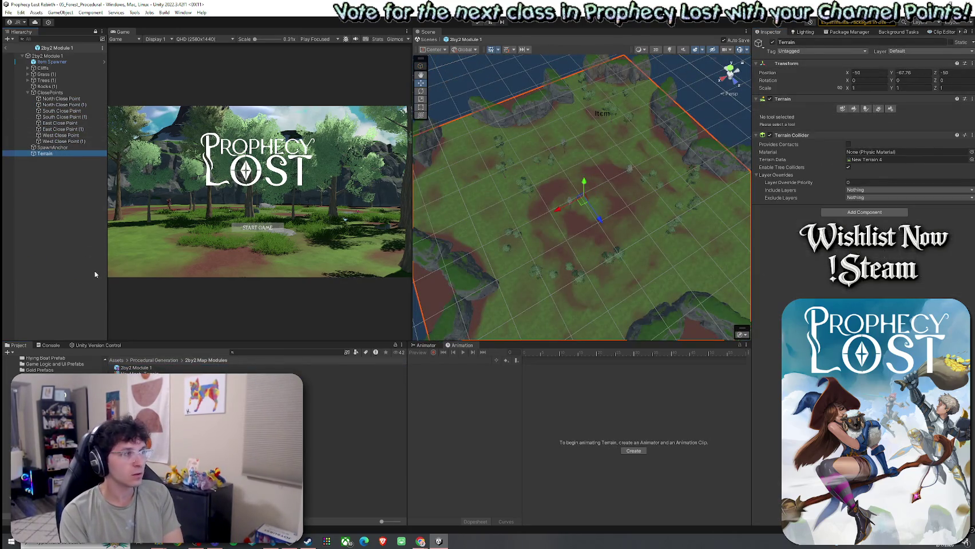
- Open the 2by1 Module 1 prefab to check its terrain, then browse into 1by1 Map Modules
{"action": "left_click", "coordinate": [155, 360]}
{"action": "double_click", "coordinate": [141, 373]}
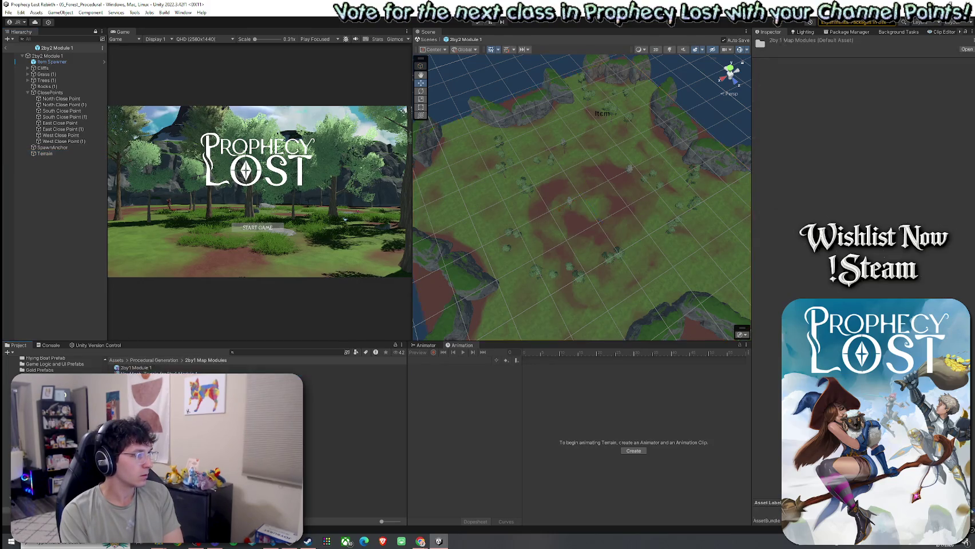
{"action": "double_click", "coordinate": [138, 369]}
{"action": "left_click", "coordinate": [63, 110]}
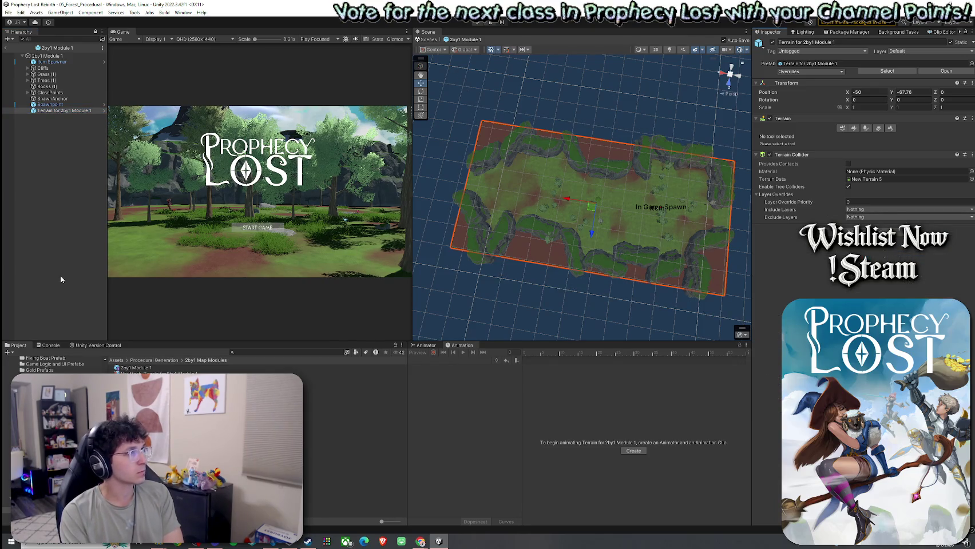
{"action": "left_click", "coordinate": [151, 361]}
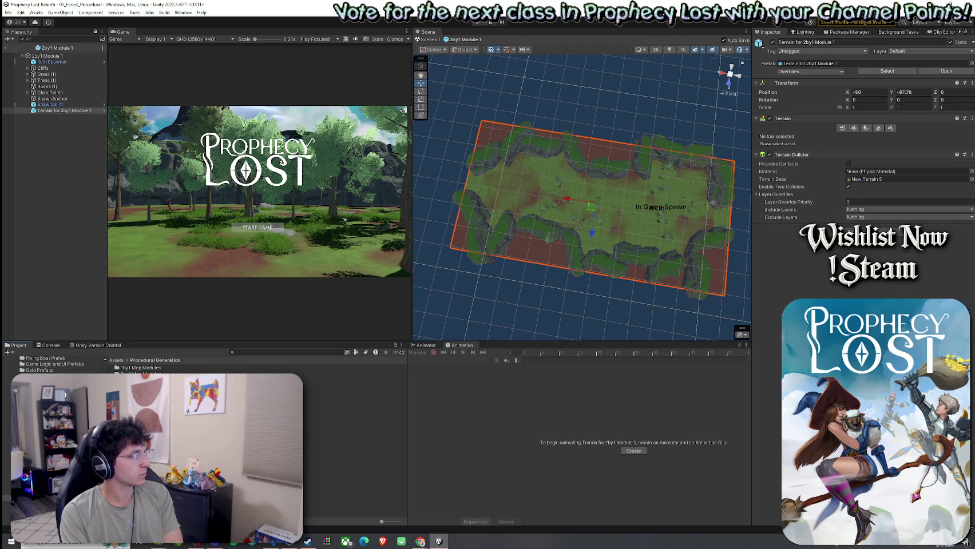
{"action": "double_click", "coordinate": [141, 368]}
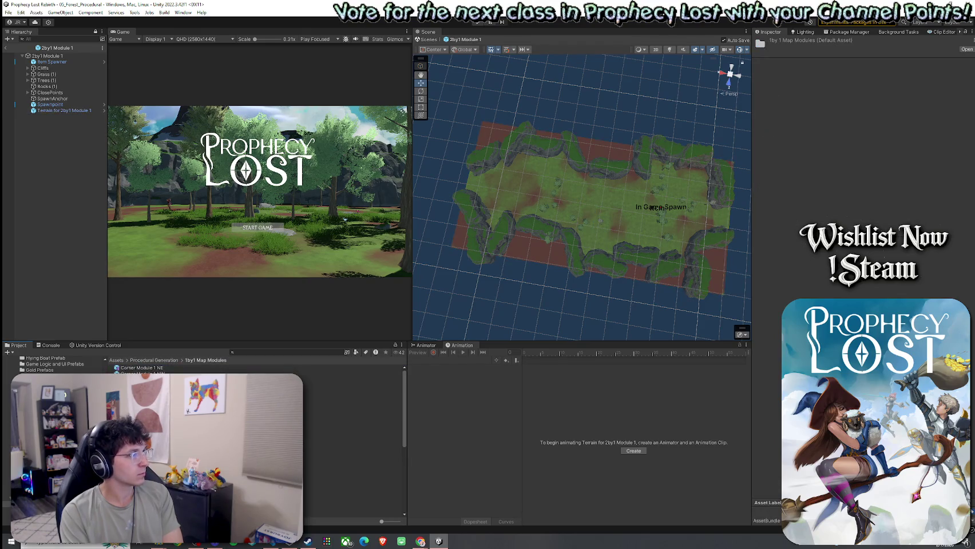
- Select and delete all 25 baked NavMesh data assets, then open Corner Module 1 NE
{"action": "scroll", "coordinate": [258, 441], "scroll_direction": "down", "scroll_amount": 10}
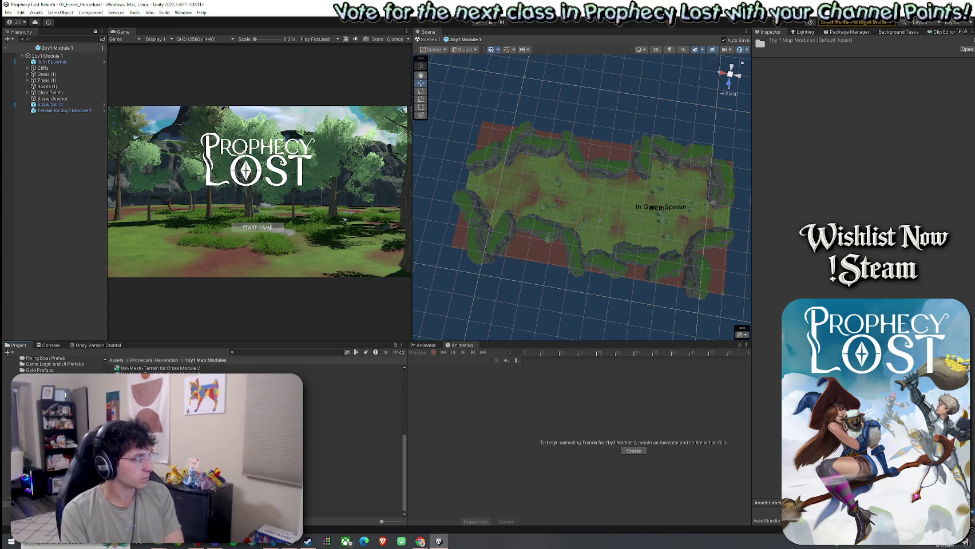
{"action": "scroll", "coordinate": [257, 441], "scroll_direction": "up", "scroll_amount": 2}
{"action": "left_click", "coordinate": [352, 511]}
{"action": "scroll", "coordinate": [257, 441], "scroll_direction": "up", "scroll_amount": 5}
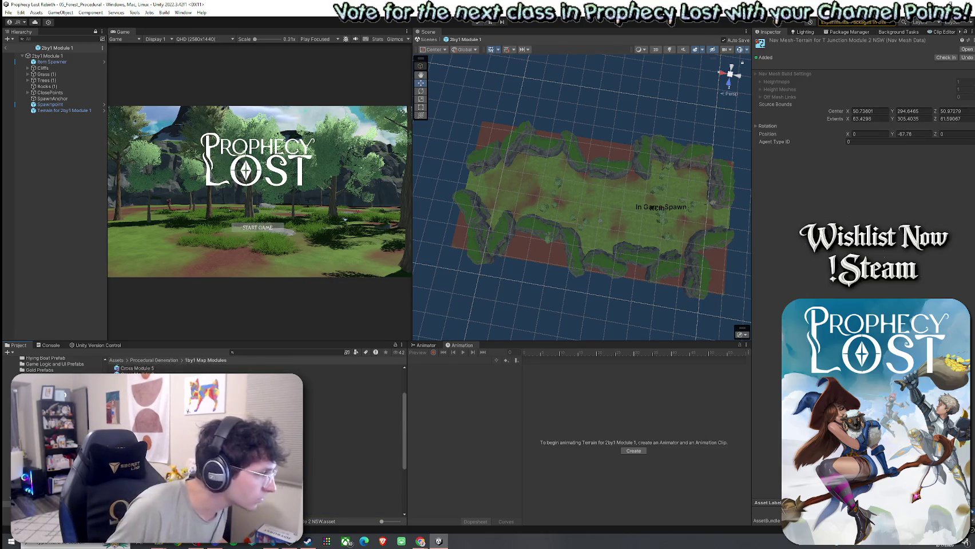
{"action": "left_click", "coordinate": [352, 412], "text": "shift"}
{"action": "scroll", "coordinate": [352, 447], "scroll_direction": "down", "scroll_amount": 3}
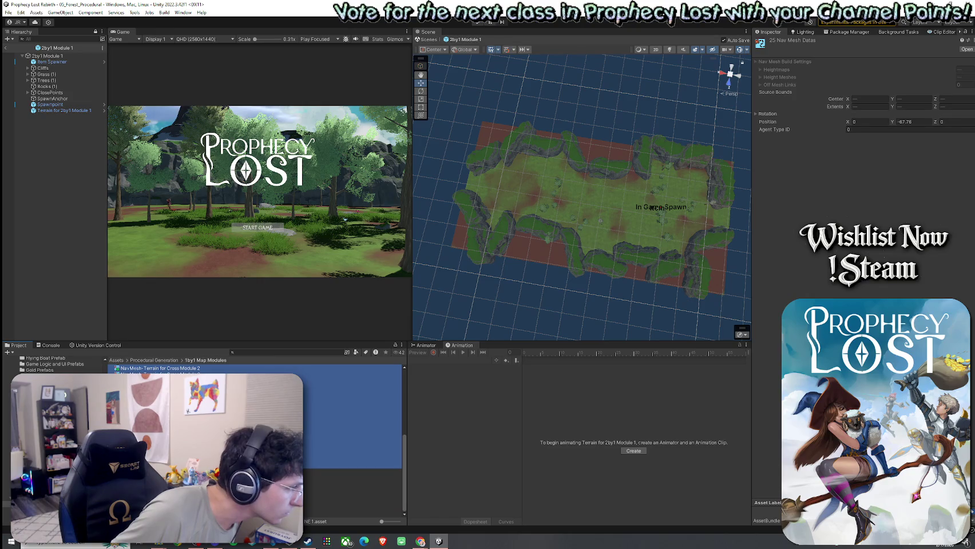
{"action": "scroll", "coordinate": [352, 447], "scroll_direction": "down", "scroll_amount": 3}
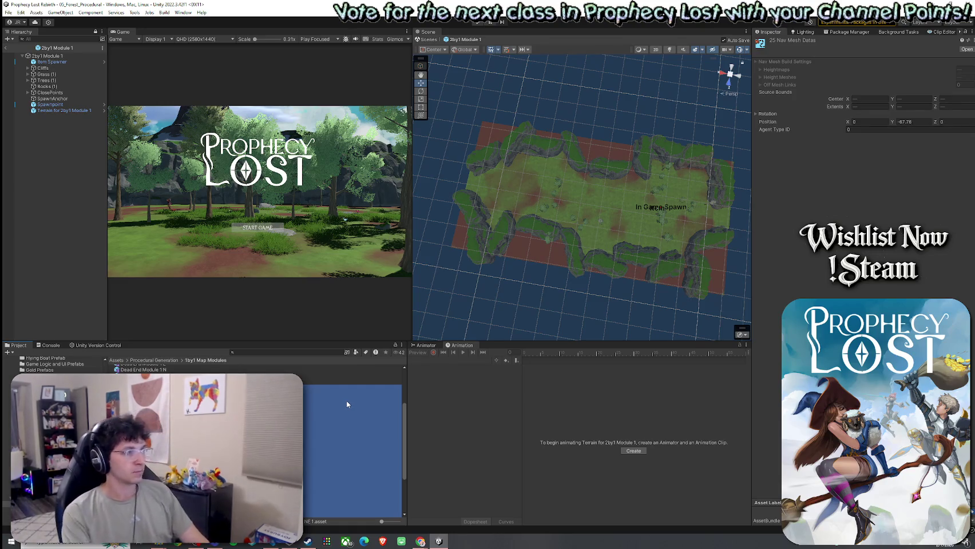
{"action": "key", "text": "Delete"}
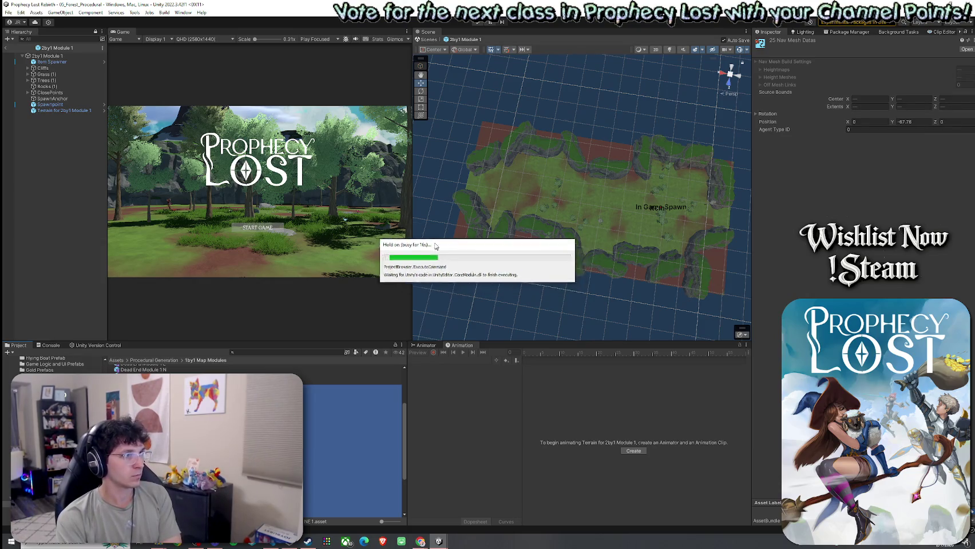
{"action": "left_click_drag", "start_coordinate": [435, 246], "coordinate": [447, 242]}
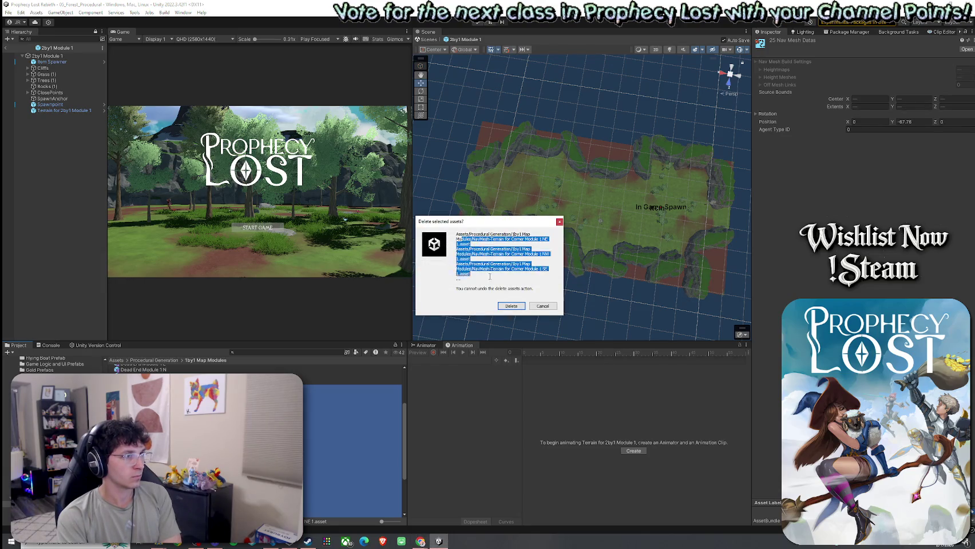
{"action": "left_click", "coordinate": [511, 306]}
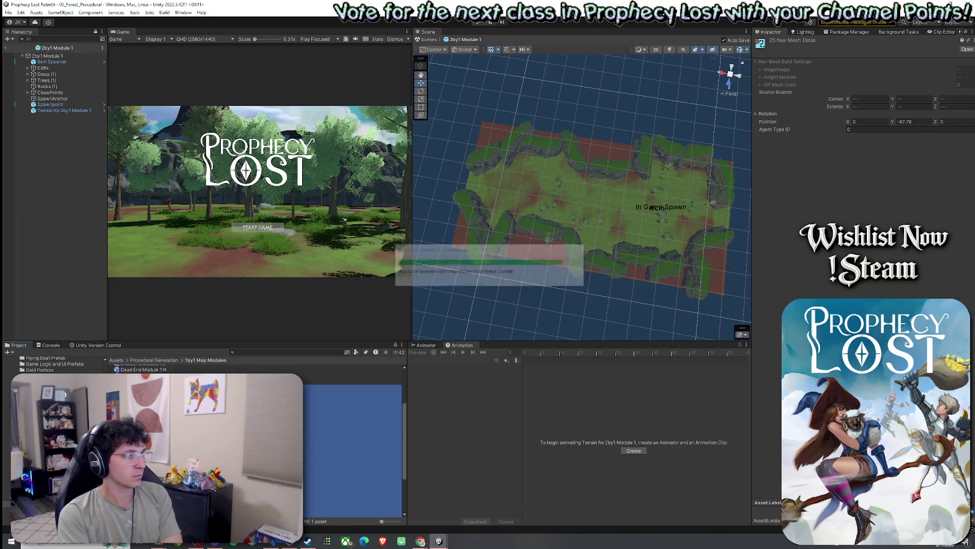
{"action": "double_click", "coordinate": [152, 368]}
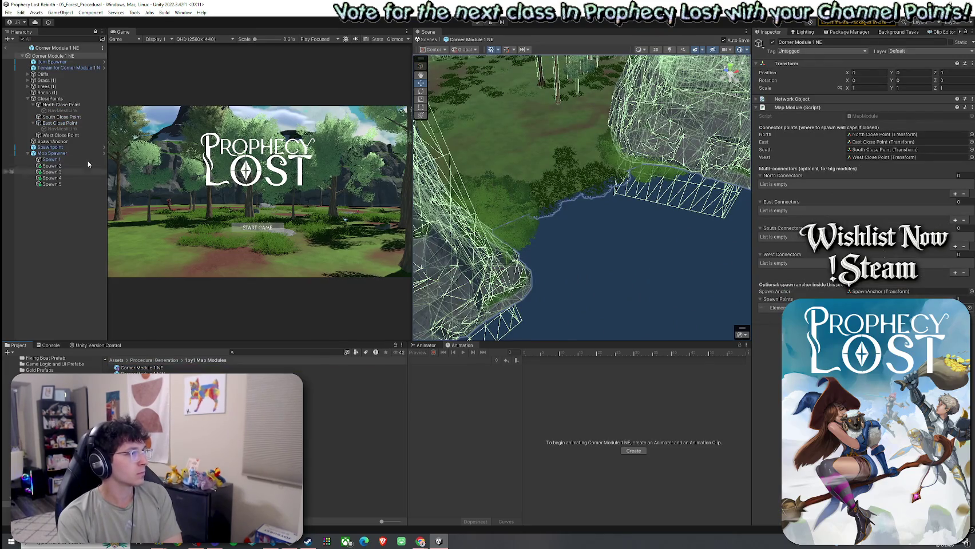
- Remove the NavMeshSurface component from the Corner Module 1 NE and NW terrains
{"action": "left_click", "coordinate": [63, 67]}
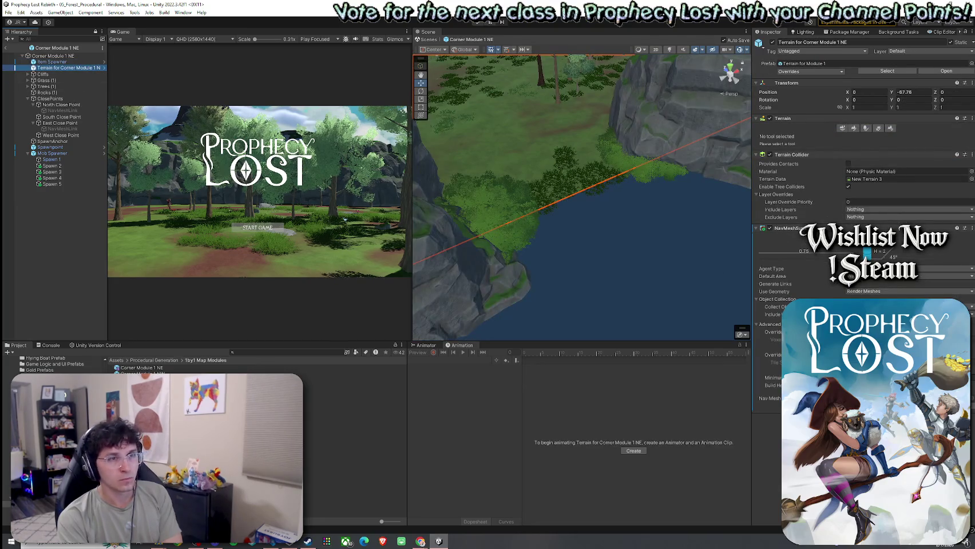
{"action": "left_click", "coordinate": [969, 228]}
{"action": "left_click", "coordinate": [923, 256]}
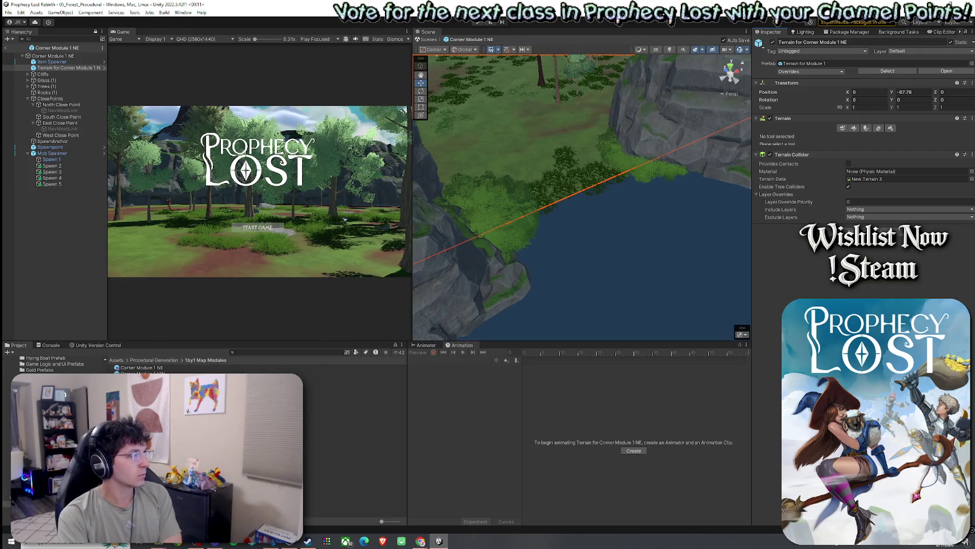
{"action": "double_click", "coordinate": [143, 373]}
{"action": "left_click", "coordinate": [84, 68]}
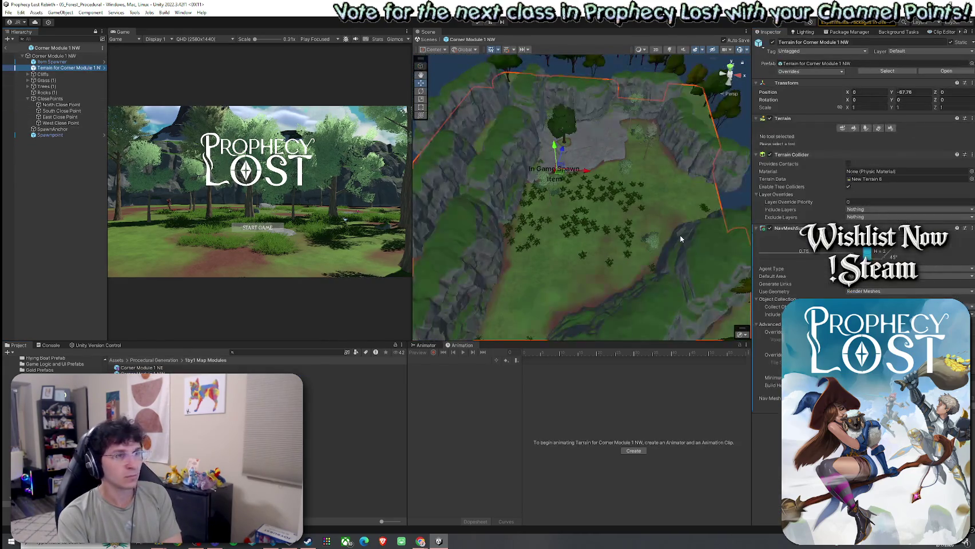
{"action": "left_click", "coordinate": [972, 228]}
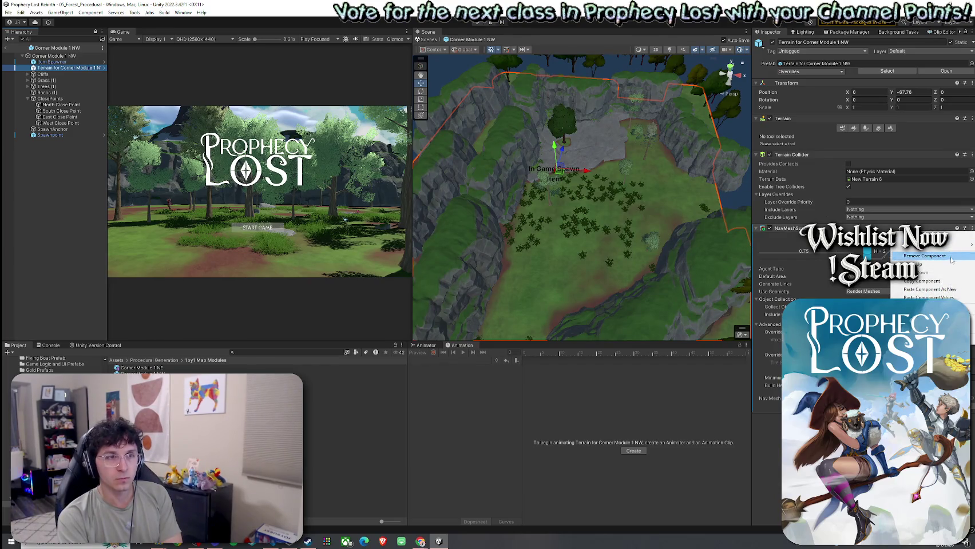
{"action": "left_click", "coordinate": [924, 255]}
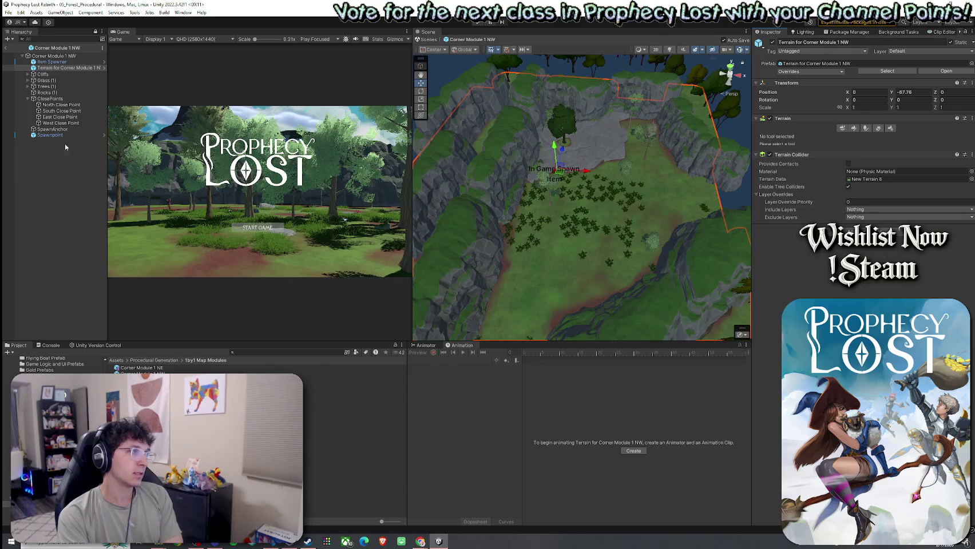
- Open the Corner Module 1 SE prefab and select its terrain
{"action": "left_click", "coordinate": [86, 67]}
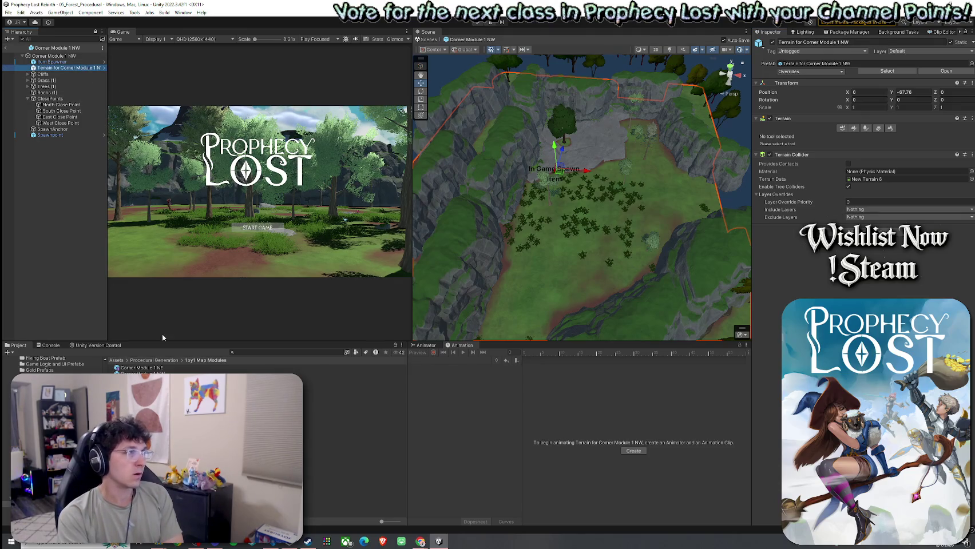
{"action": "left_click", "coordinate": [5, 47]}
{"action": "left_click", "coordinate": [63, 68]}
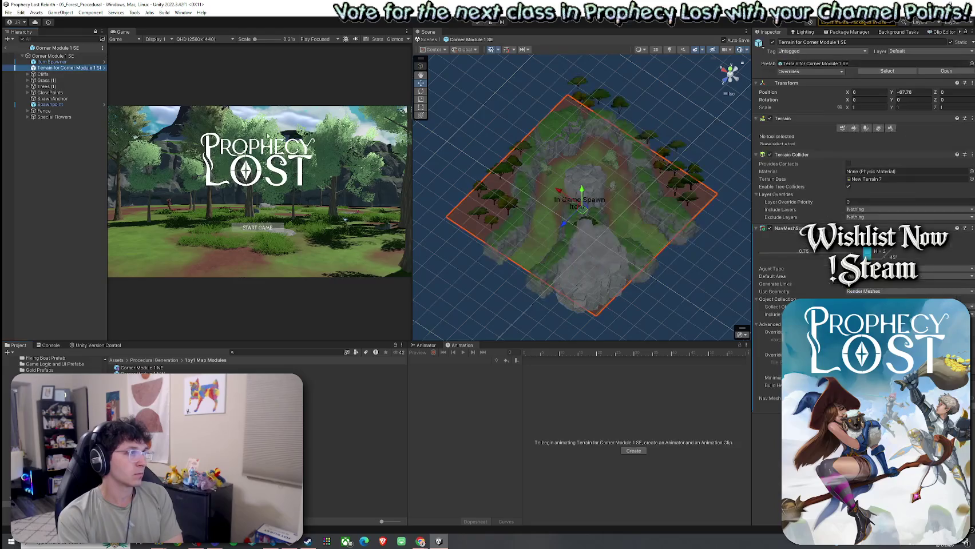
- Use Remove Component to drop NavMeshSurface from the SE terrain, then from the SW terrain
{"action": "left_click", "coordinate": [971, 228]}
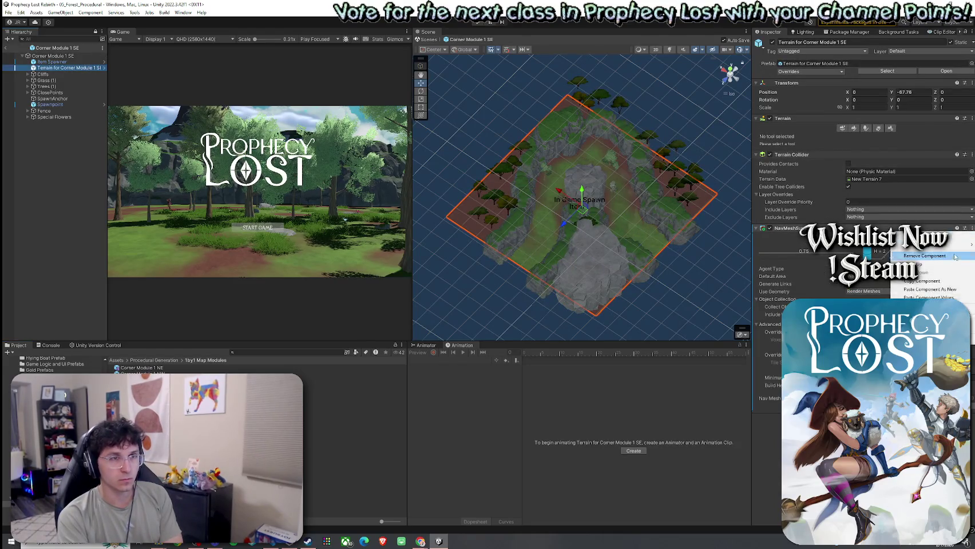
{"action": "left_click", "coordinate": [921, 256]}
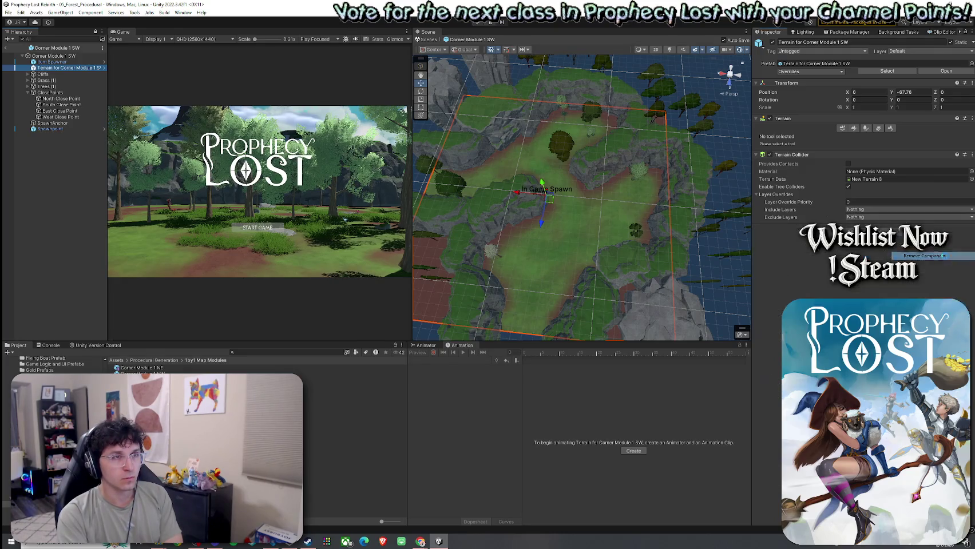
{"action": "left_click", "coordinate": [733, 237]}
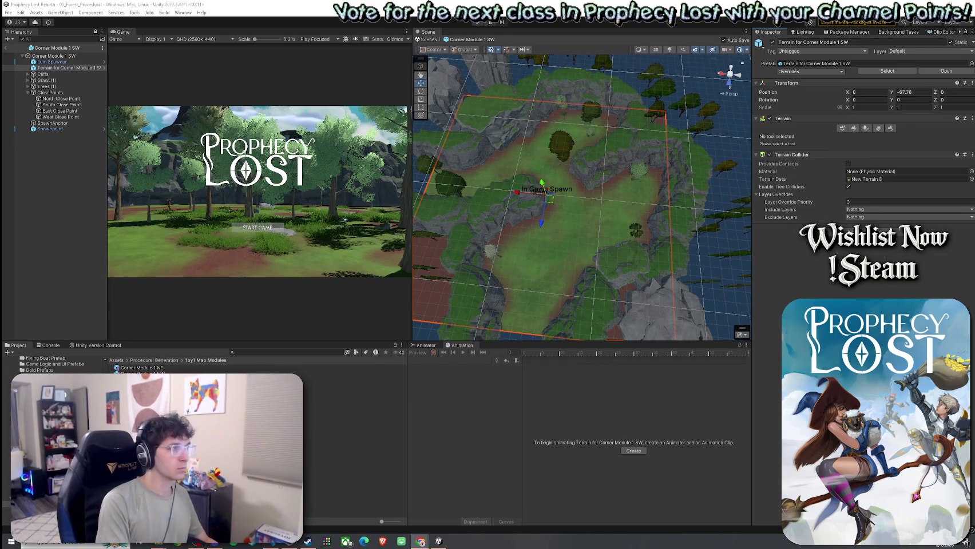
- Step from Cross Module 5 through Corner Module 1 NE to NW and select the NW terrain
{"action": "double_click", "coordinate": [153, 416]}
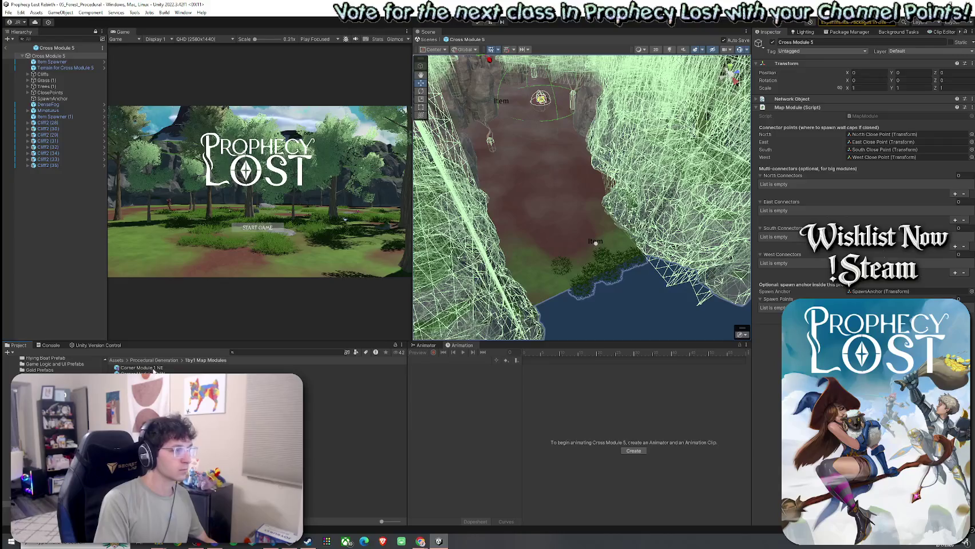
{"action": "double_click", "coordinate": [153, 369]}
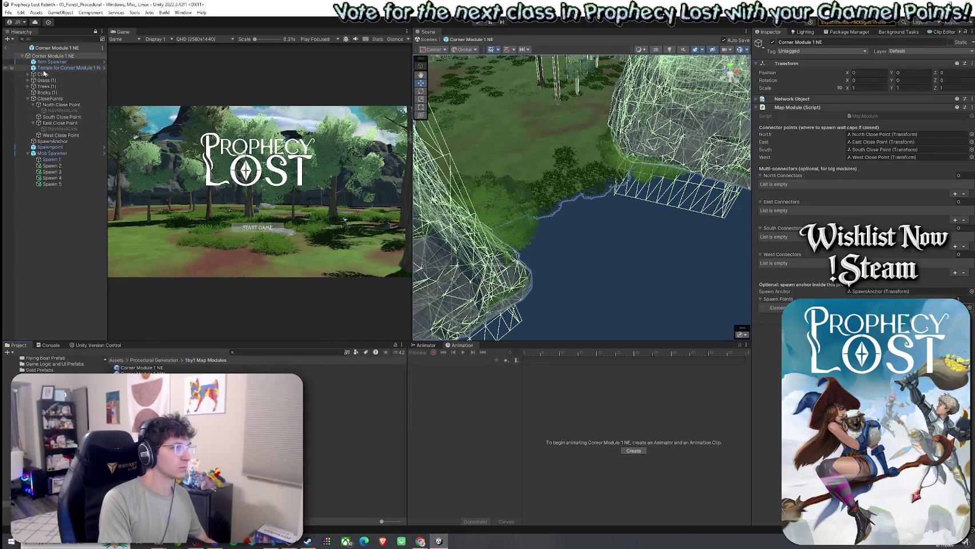
{"action": "key", "text": "Down"}
{"action": "key", "text": "Return"}
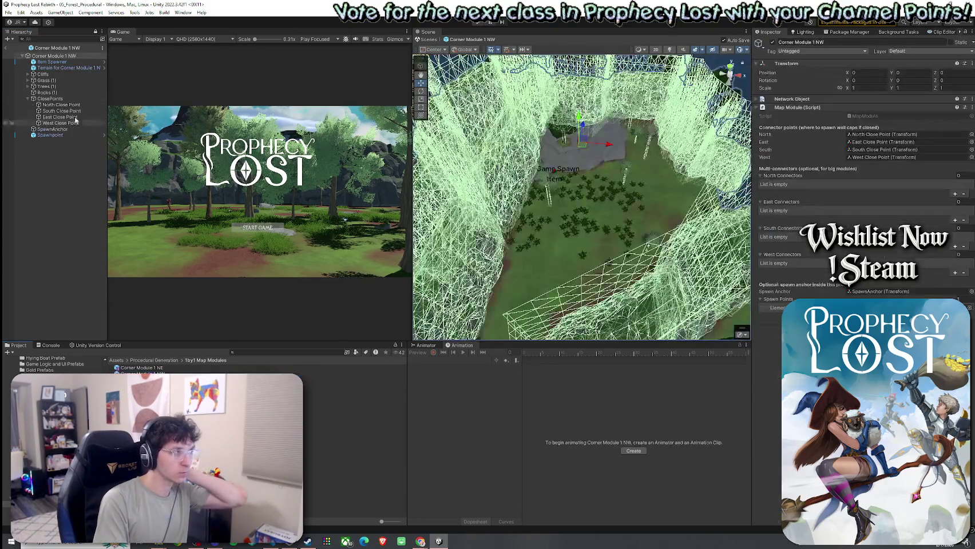
{"action": "left_click", "coordinate": [63, 68]}
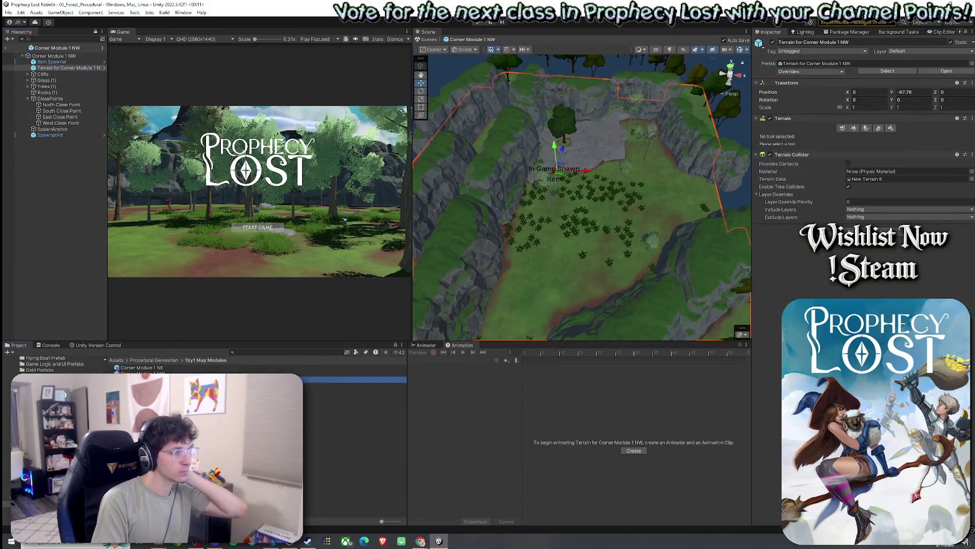
- Move on to Corner Module 1 SE, view its terrain, then open Corner Module 1 SW
{"action": "key", "text": "Down"}
{"action": "key", "text": "Return"}
{"action": "left_click", "coordinate": [63, 67]}
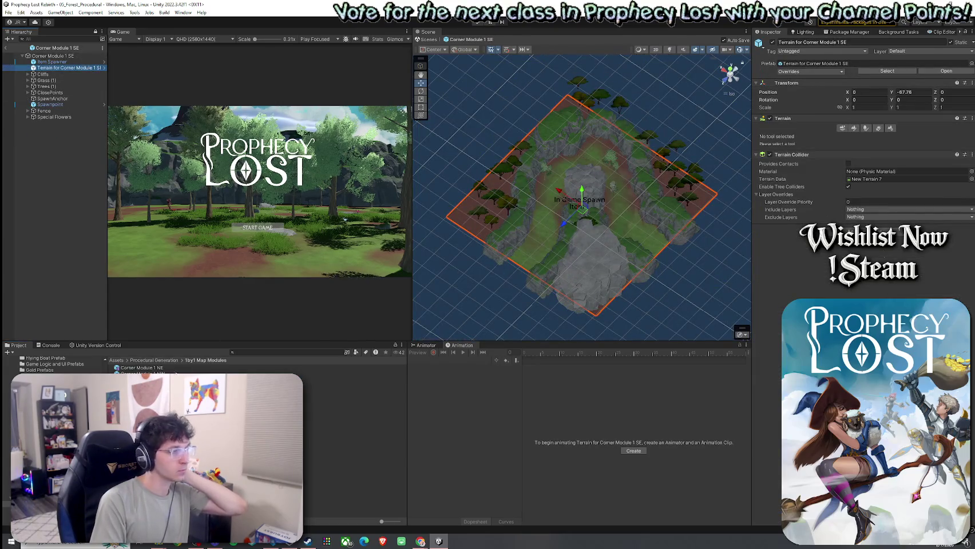
{"action": "key", "text": "Down"}
{"action": "key", "text": "Return"}
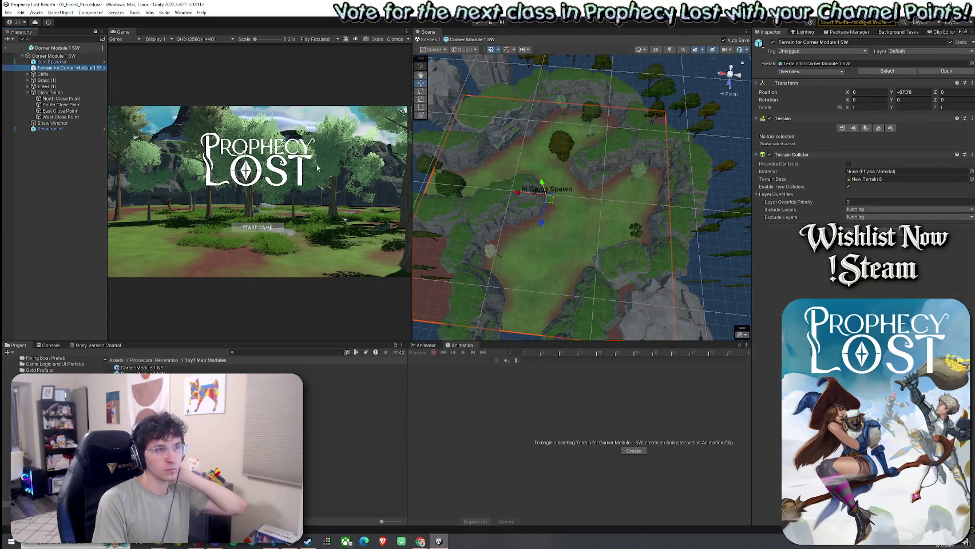
- Return to Corner Module 1 SW to check its terrain, then open Cross Module 1
{"action": "key", "text": "Down"}
{"action": "key", "text": "Return"}
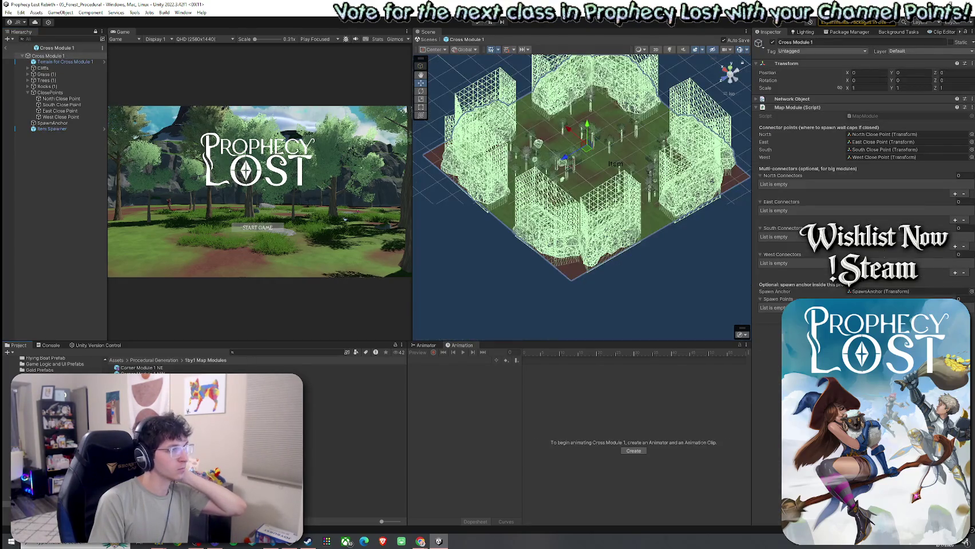
{"action": "key", "text": "Up"}
{"action": "key", "text": "Return"}
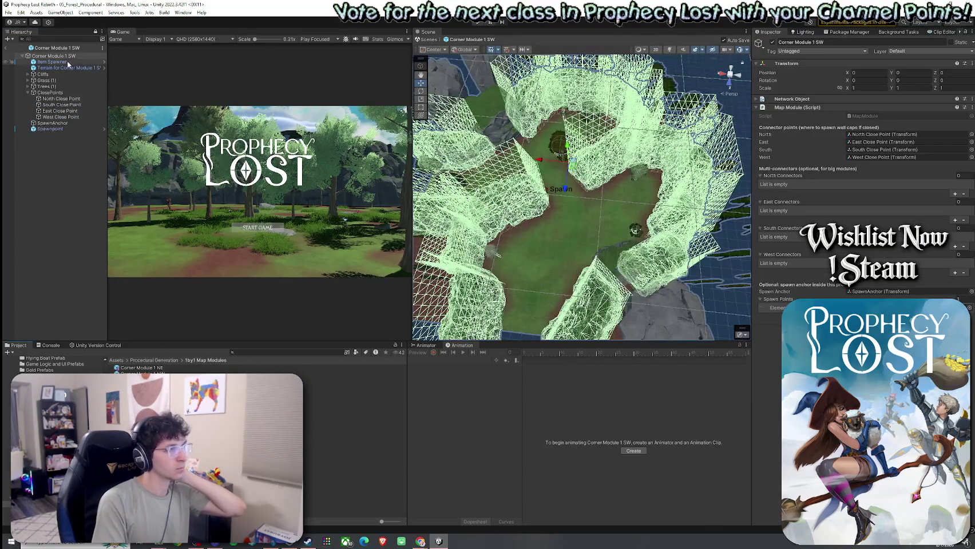
{"action": "left_click", "coordinate": [71, 74]}
{"action": "left_click", "coordinate": [68, 68]}
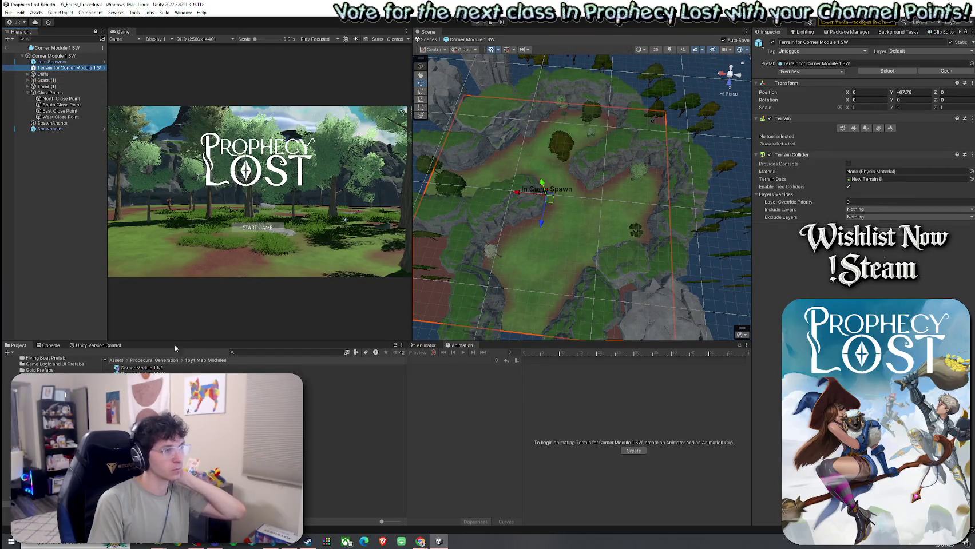
{"action": "left_click", "coordinate": [257, 392]}
{"action": "key", "text": "Return"}
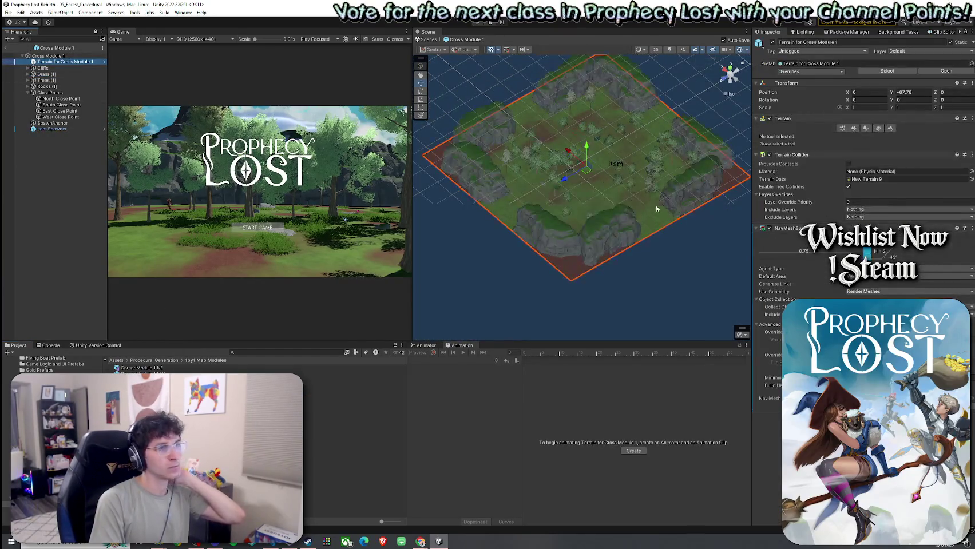
- Review Cross Module 1's NavMeshSurface Generate Links setting, then save the prefab via File > Save
{"action": "right_click", "coordinate": [892, 228]}
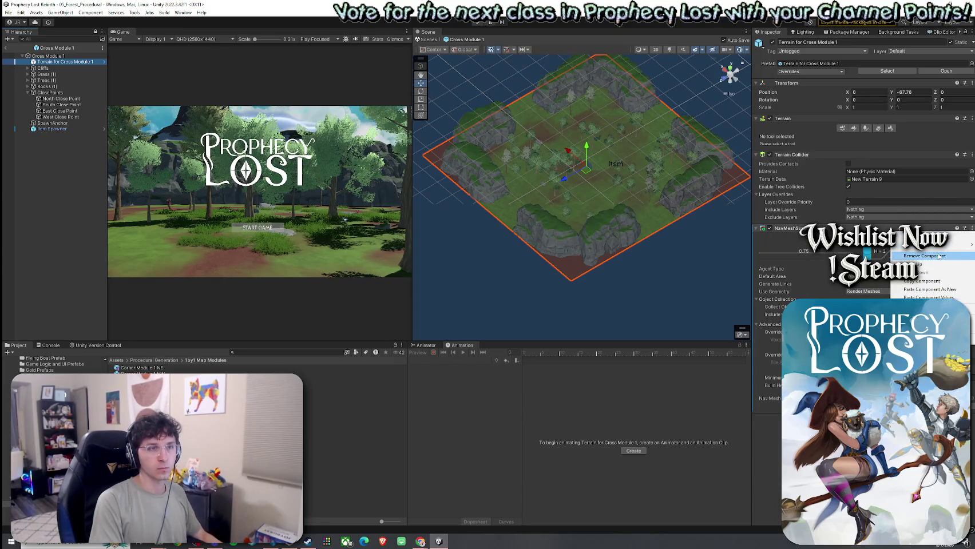
{"action": "key", "text": "Escape"}
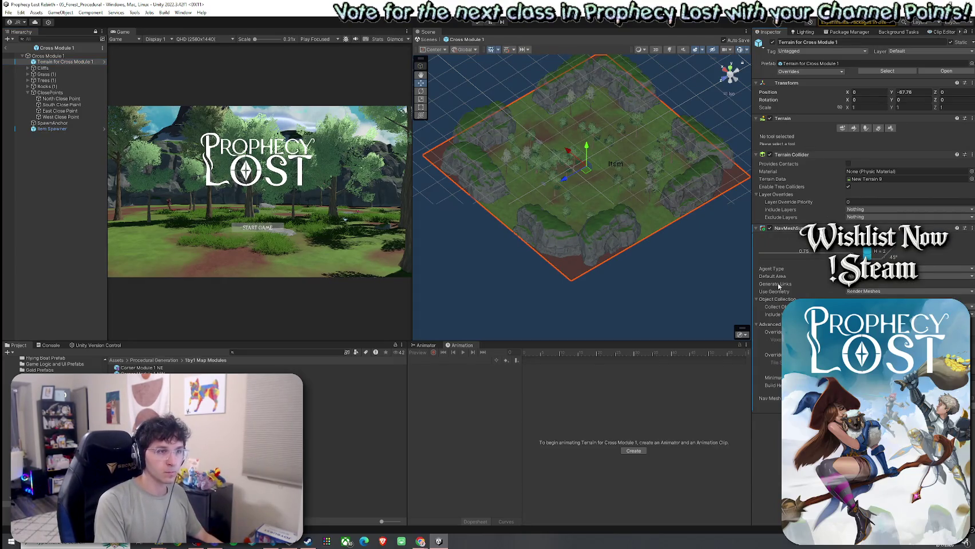
{"action": "mouse_move", "coordinate": [779, 286]}
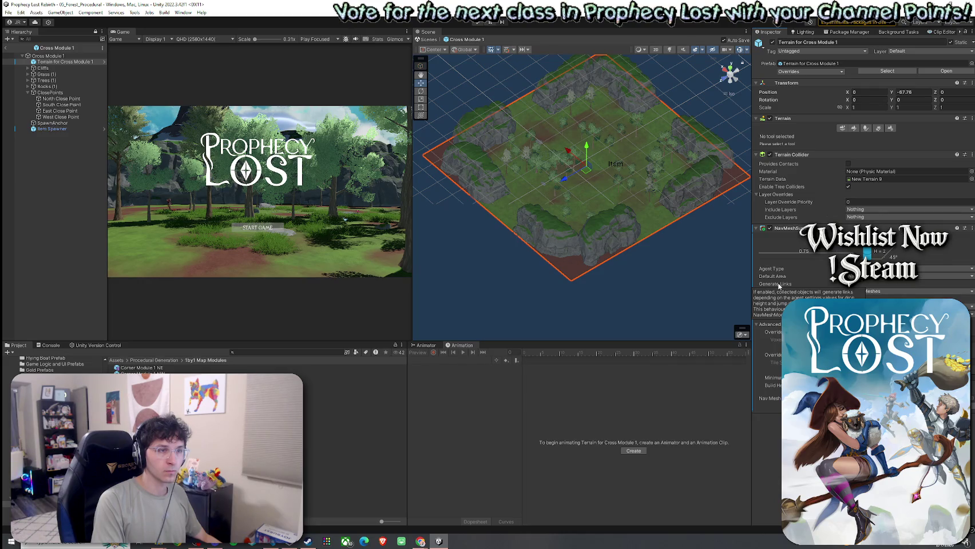
{"action": "left_click", "coordinate": [848, 283]}
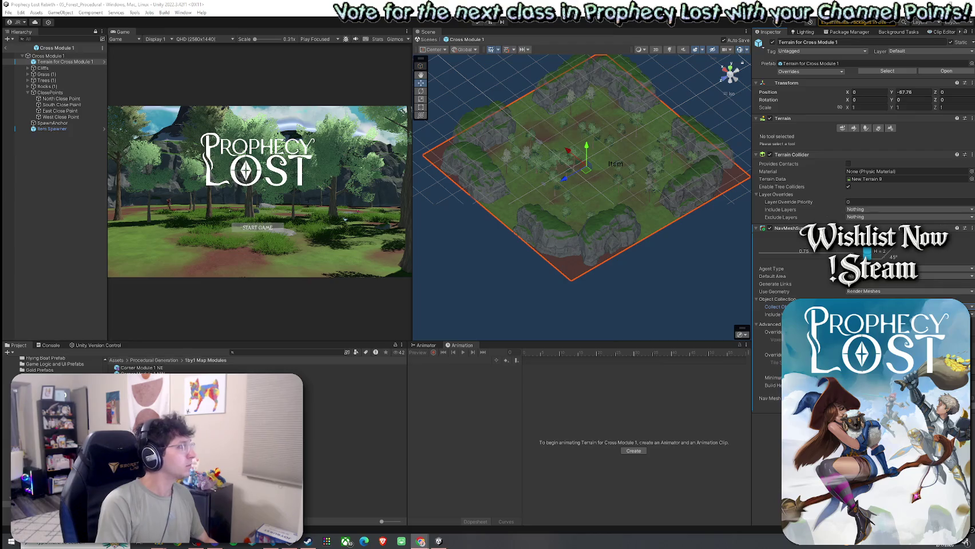
{"action": "left_click", "coordinate": [7, 13]}
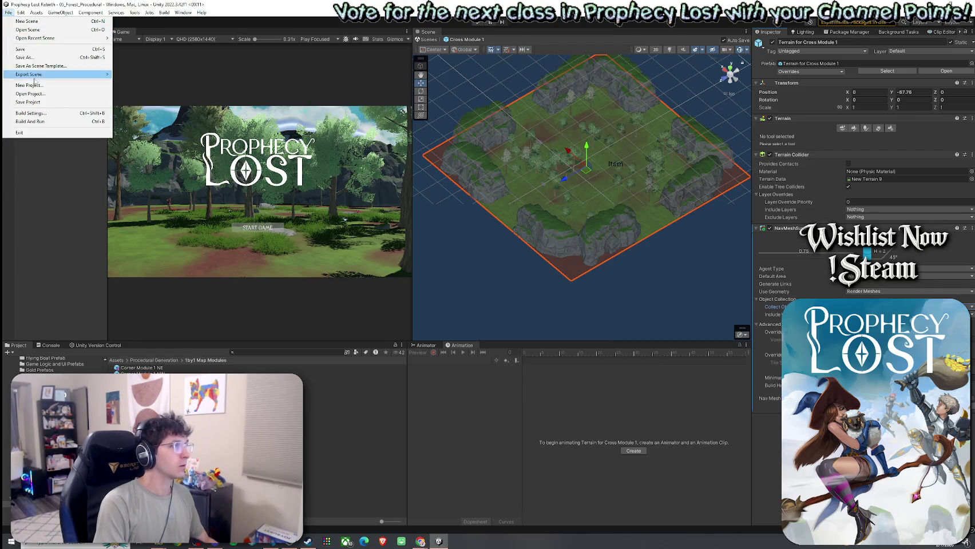
{"action": "left_click", "coordinate": [31, 50]}
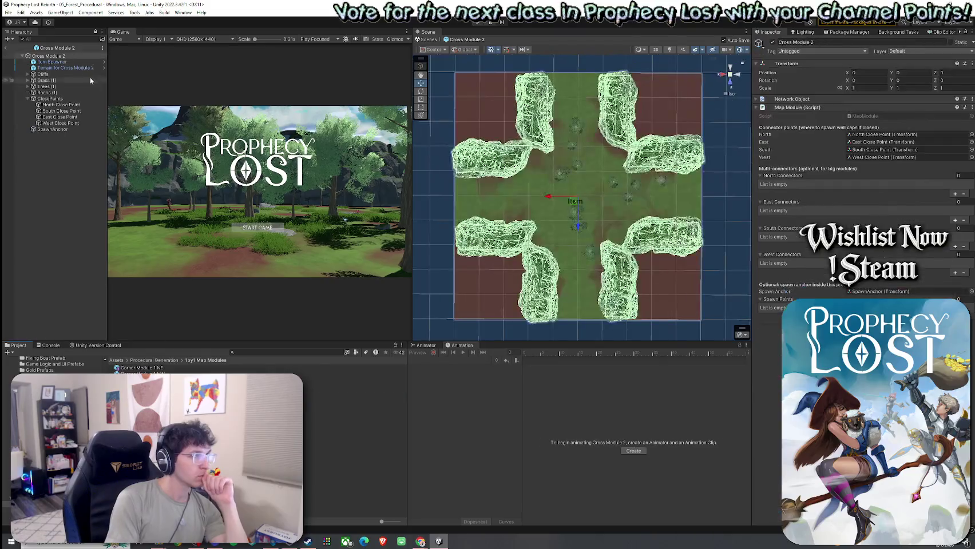
- Remove NavMeshSurface from Cross Module 2's terrain and open the Cross Module 4 prefab
{"action": "left_click", "coordinate": [63, 67]}
{"action": "left_click", "coordinate": [965, 228]}
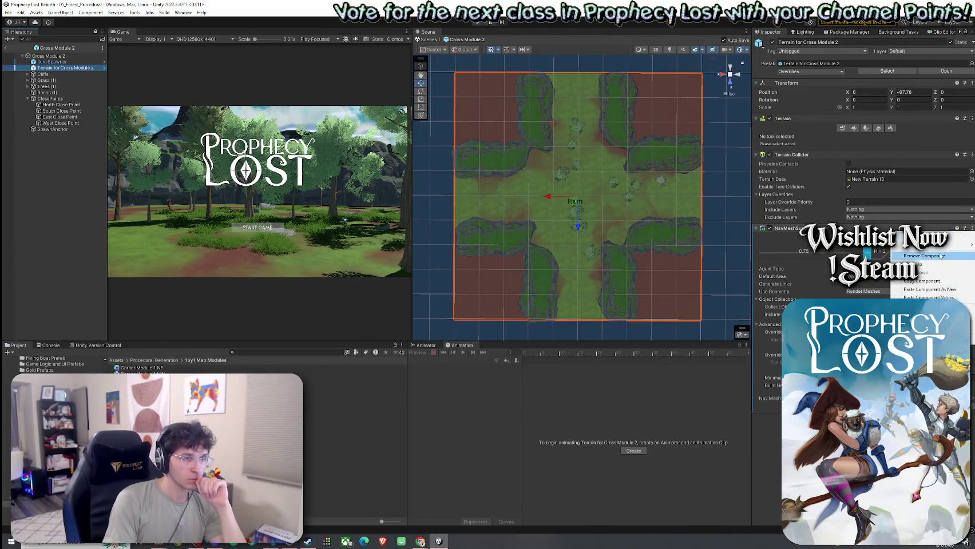
{"action": "left_click", "coordinate": [942, 256]}
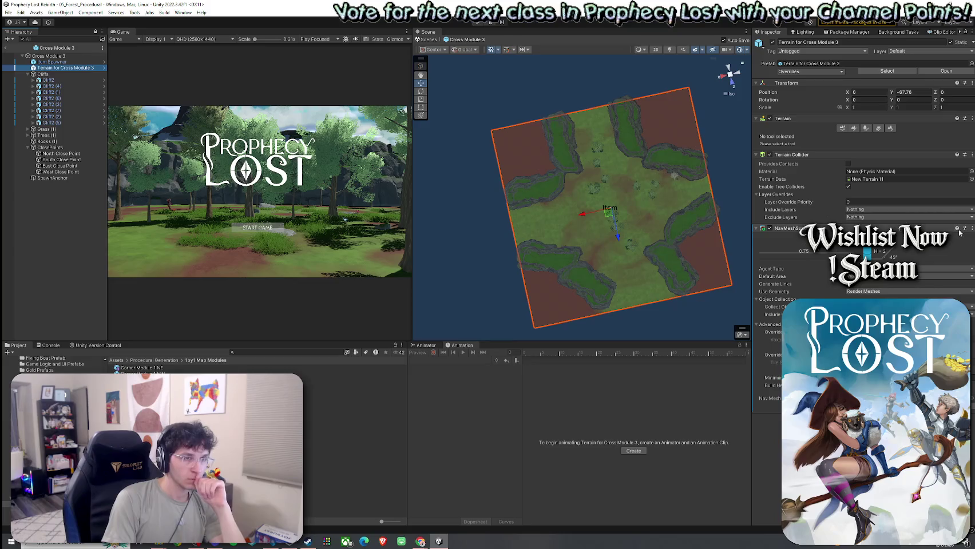
{"action": "left_click", "coordinate": [613, 171]}
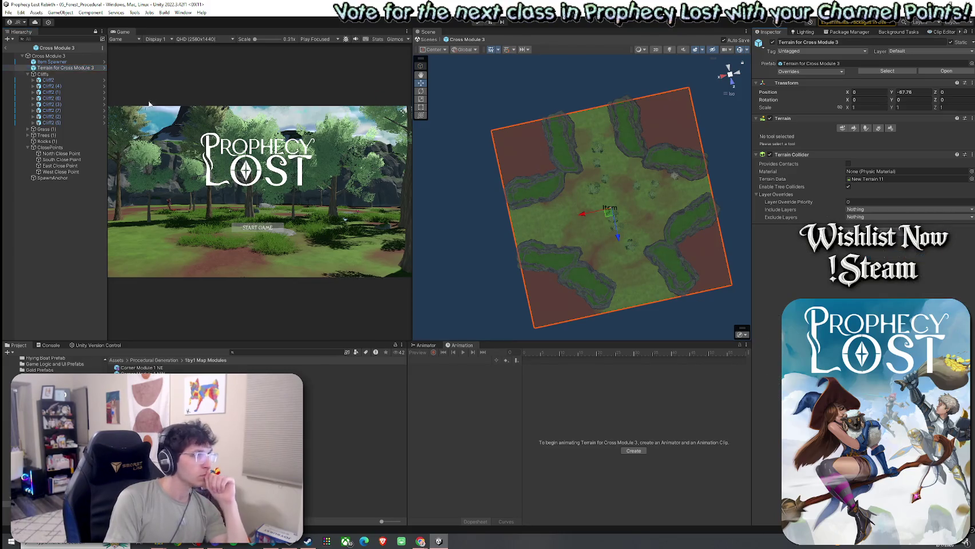
{"action": "left_click", "coordinate": [343, 411]}
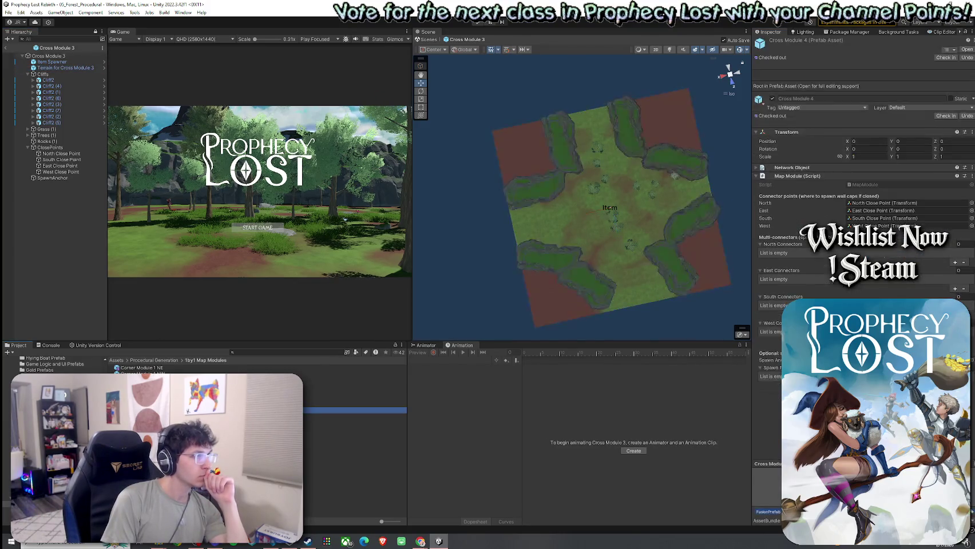
{"action": "double_click", "coordinate": [343, 411]}
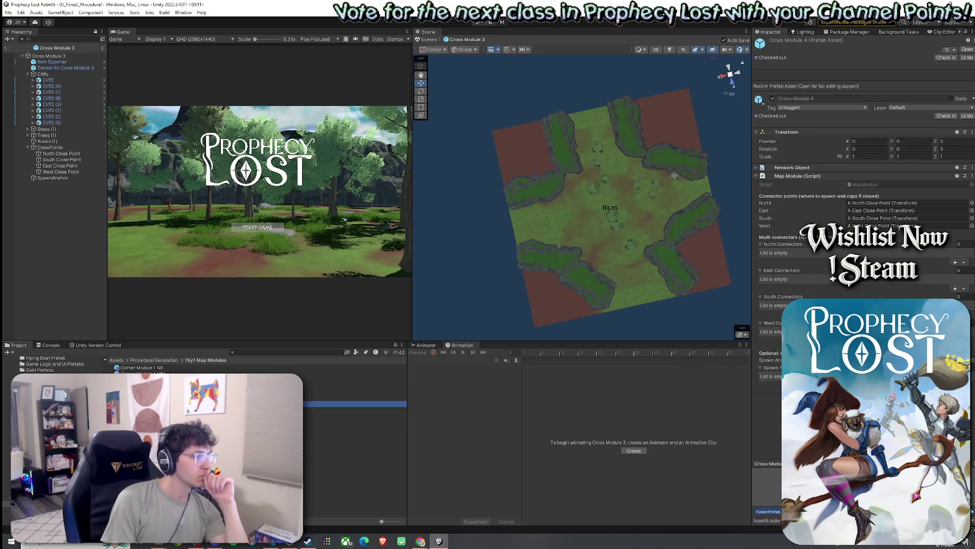
- Remove NavMeshSurface from the terrains of Cross Modules 4, 5, 6 and 7
{"action": "left_click", "coordinate": [85, 69]}
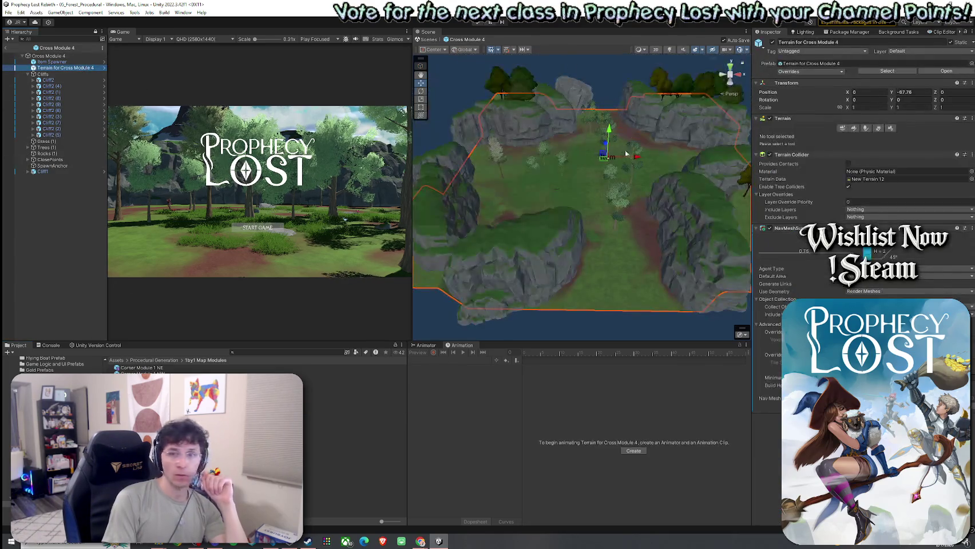
{"action": "left_click", "coordinate": [972, 228]}
{"action": "left_click", "coordinate": [944, 259]}
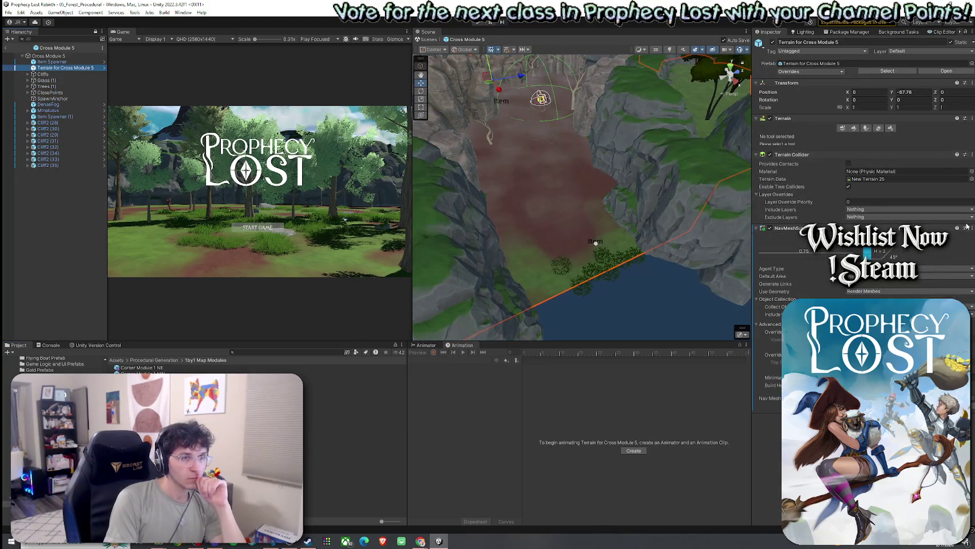
{"action": "left_click", "coordinate": [972, 227]}
{"action": "left_click", "coordinate": [941, 257]}
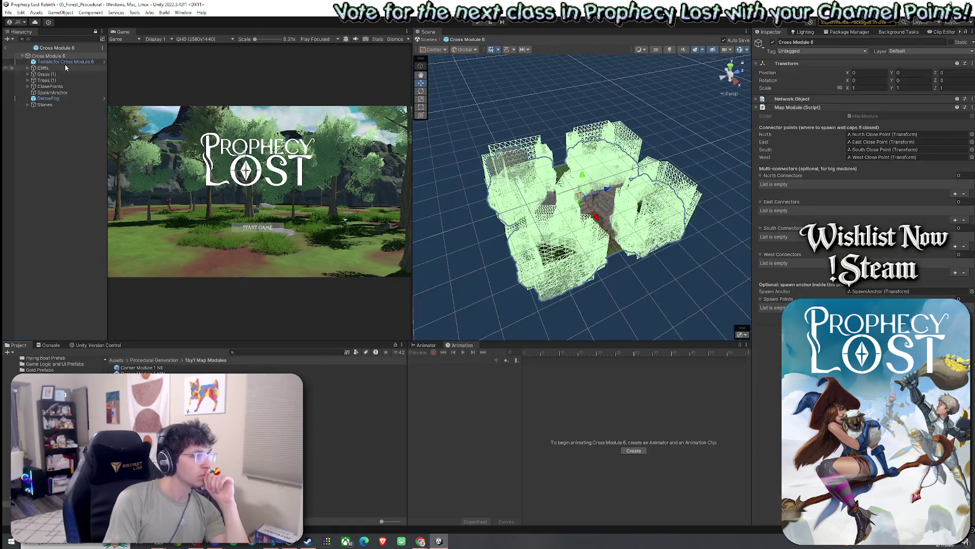
{"action": "left_click", "coordinate": [972, 228]}
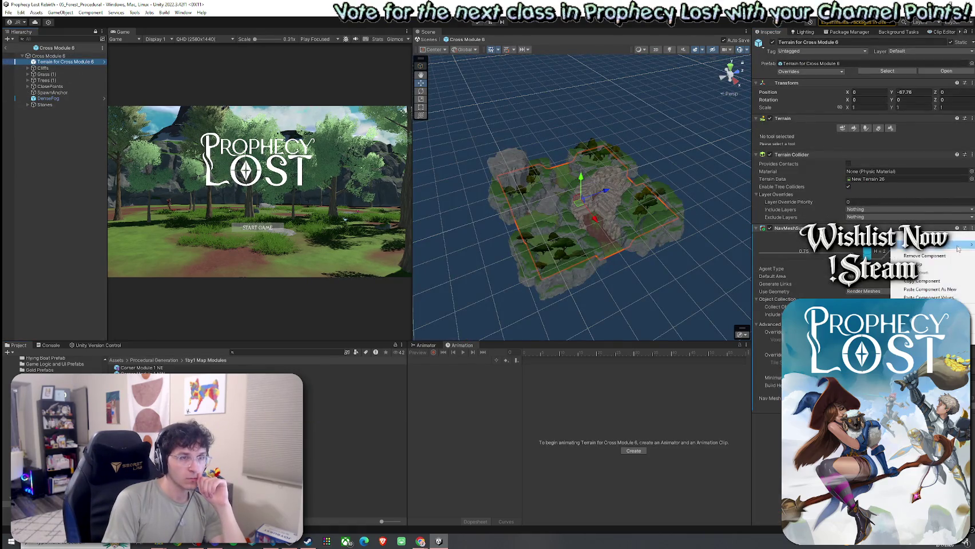
{"action": "left_click", "coordinate": [927, 257]}
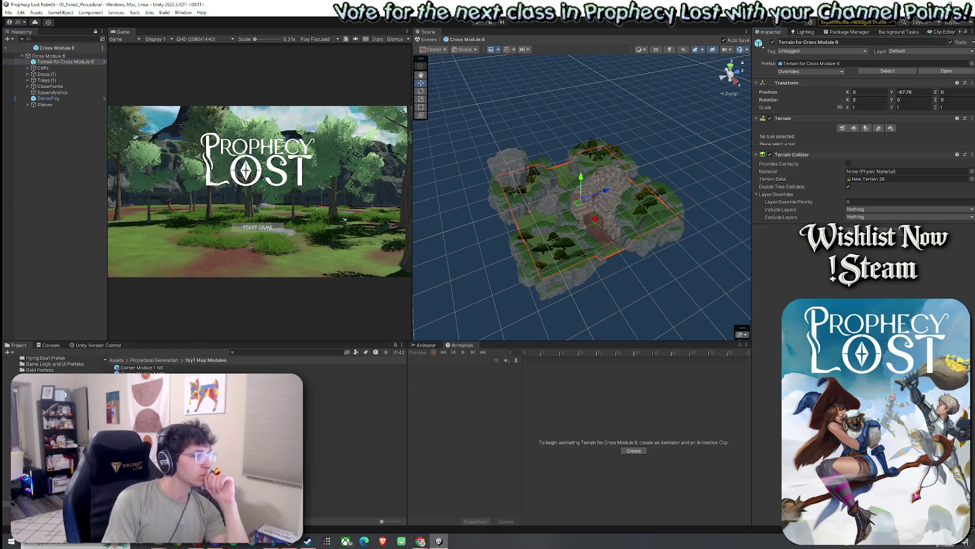
{"action": "left_click", "coordinate": [88, 62]}
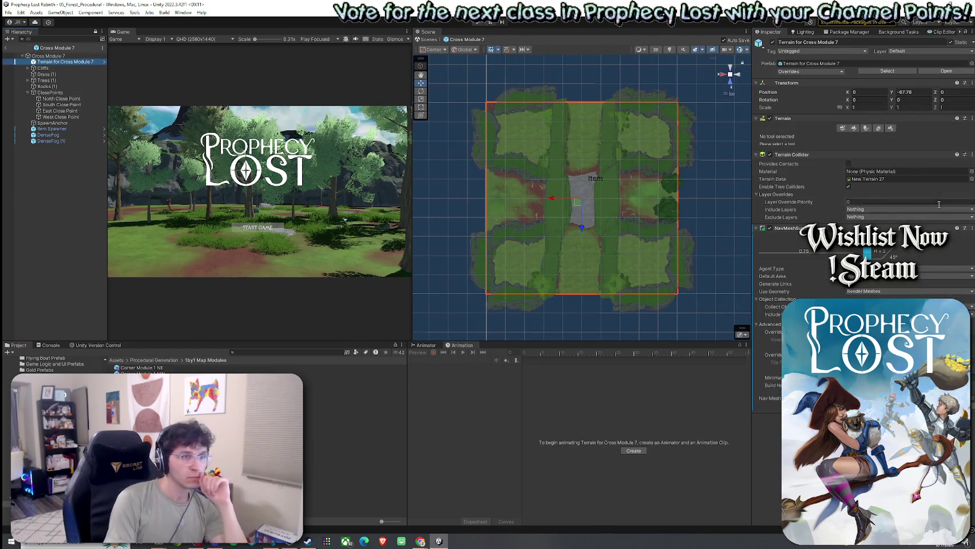
{"action": "left_click", "coordinate": [972, 228]}
{"action": "left_click", "coordinate": [927, 256]}
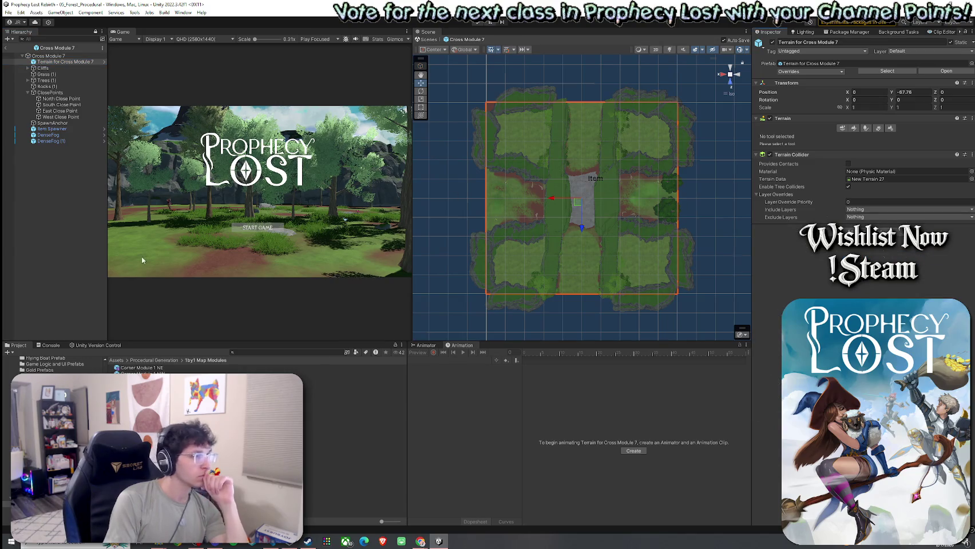
- Open the Dead End Module 1 E prefab and select its terrain
{"action": "left_click", "coordinate": [355, 435]}
{"action": "double_click", "coordinate": [355, 435]}
{"action": "left_click", "coordinate": [62, 68]}
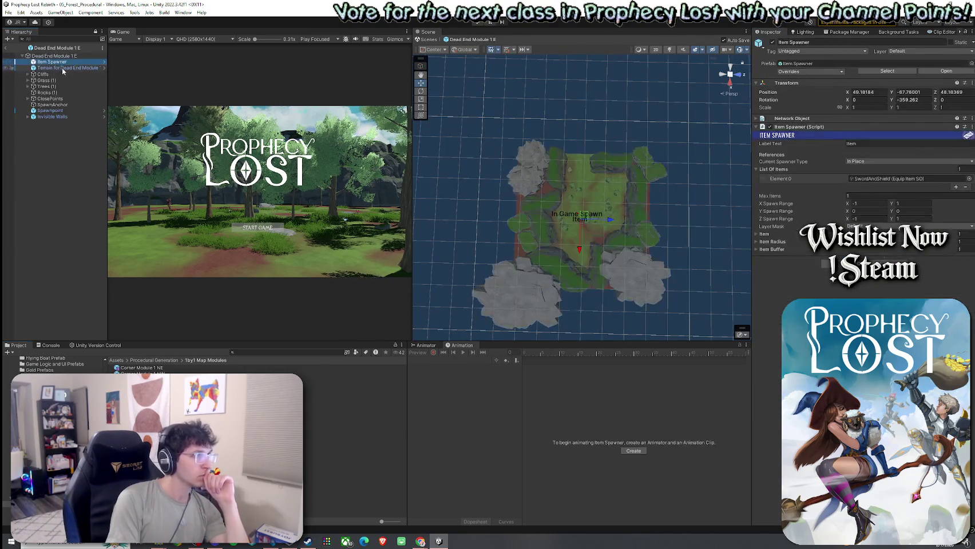
- Remove NavMeshSurface from Dead End Module 1 E and W terrains, passing through Dead End Module 1 N
{"action": "left_click", "coordinate": [971, 228]}
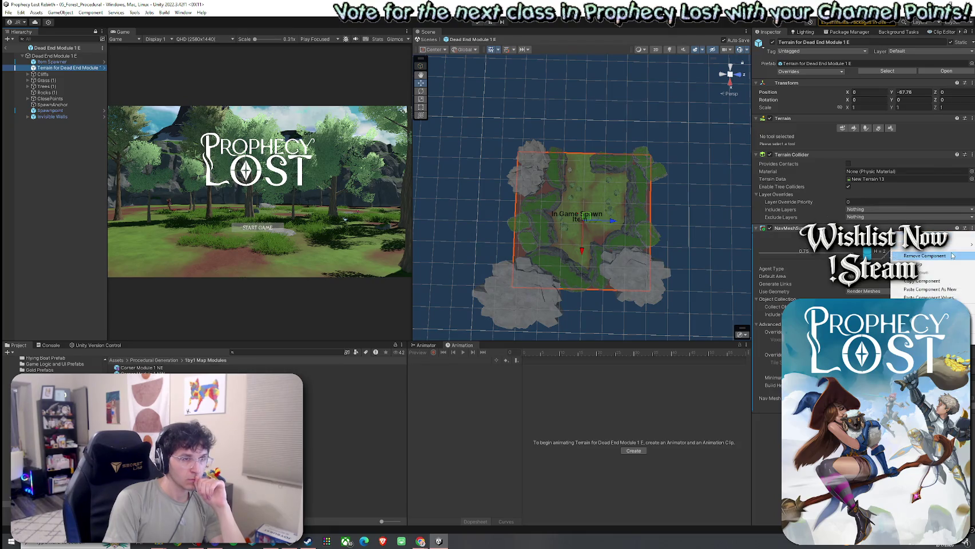
{"action": "left_click", "coordinate": [927, 255]}
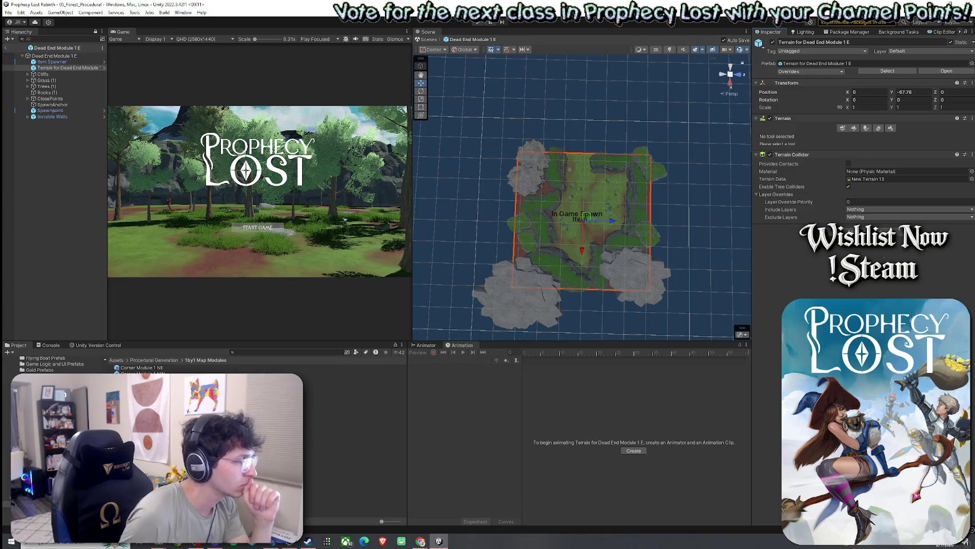
{"action": "double_click", "coordinate": [354, 440]}
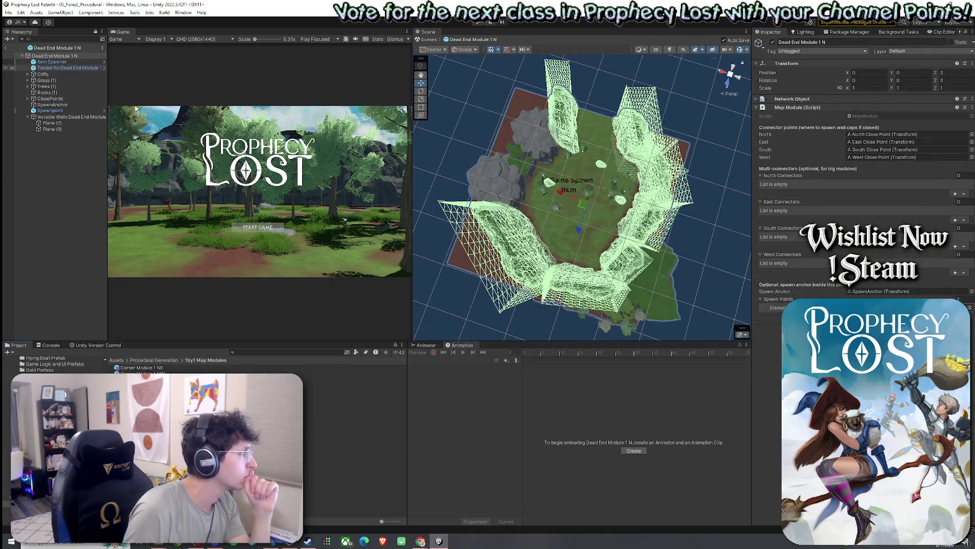
{"action": "key", "text": "Down"}
{"action": "key", "text": "Down"}
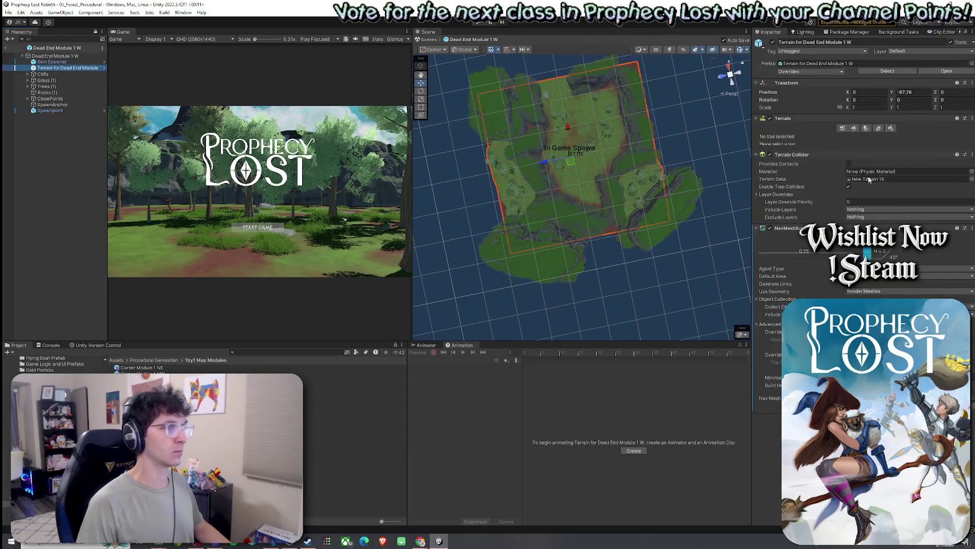
{"action": "left_click", "coordinate": [972, 228]}
{"action": "left_click", "coordinate": [950, 257]}
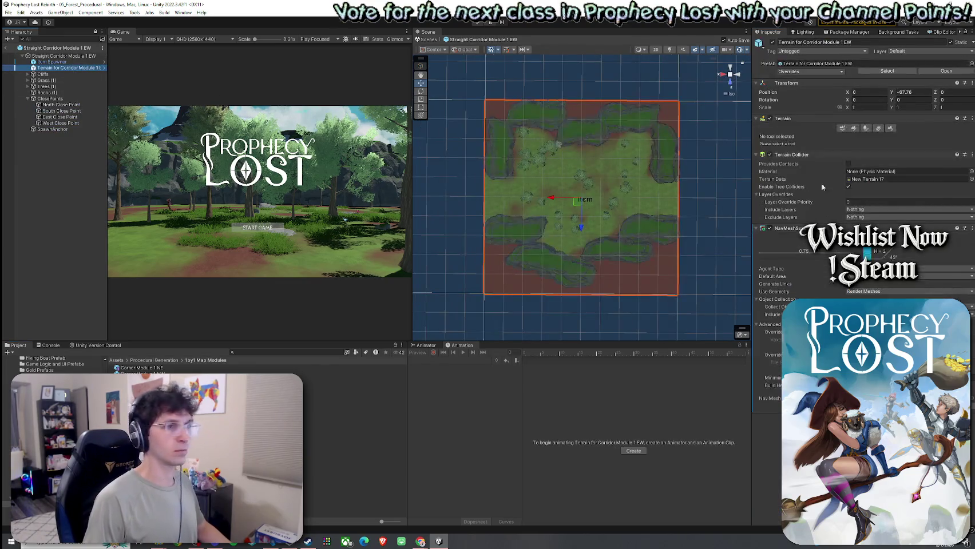
- Remove the NavMeshSurface from Straight Corridor Module 1 EW's terrain
{"action": "left_click", "coordinate": [972, 228]}
{"action": "left_click", "coordinate": [921, 258]}
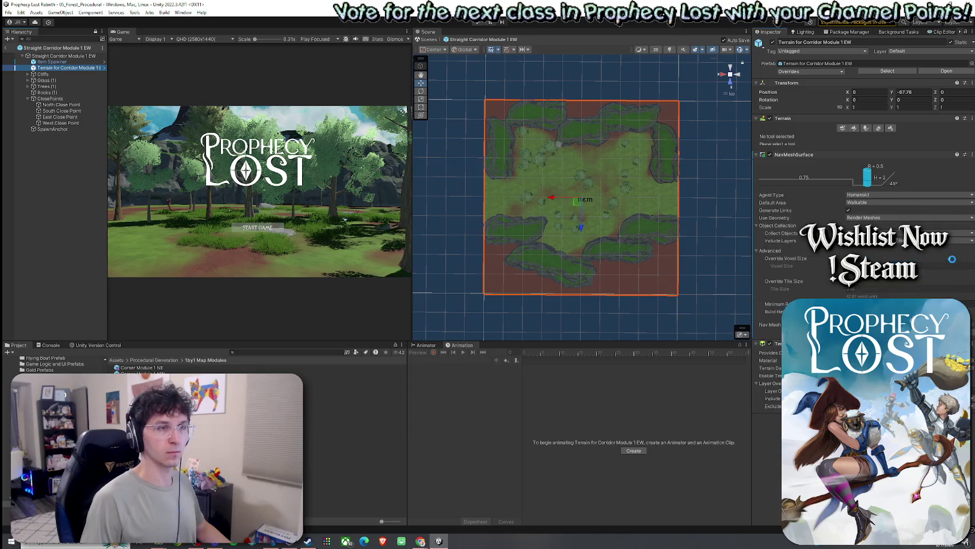
{"action": "left_click", "coordinate": [972, 154]}
{"action": "left_click", "coordinate": [922, 182]}
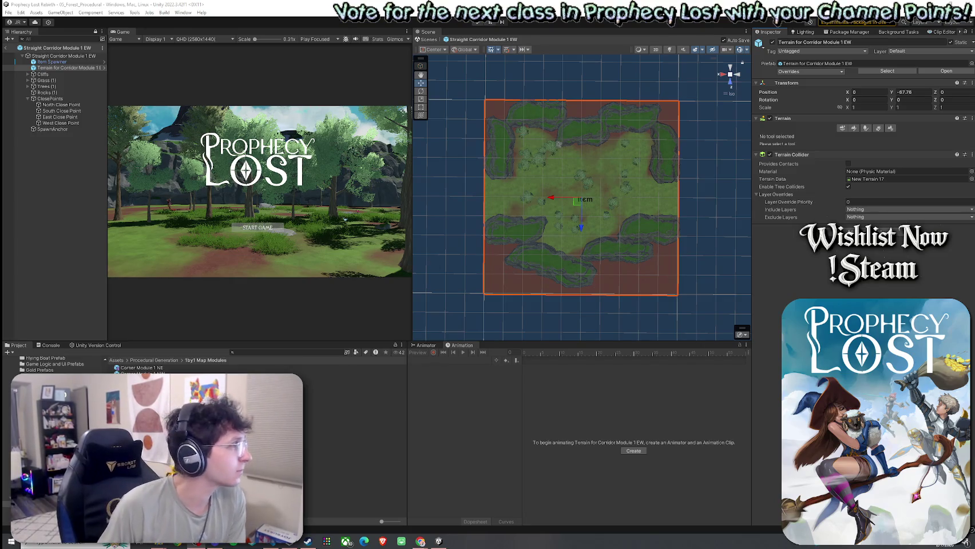
- Open Straight Corridor Module 1 NS and remove its terrain's NavMeshSurface
{"action": "double_click", "coordinate": [143, 404]}
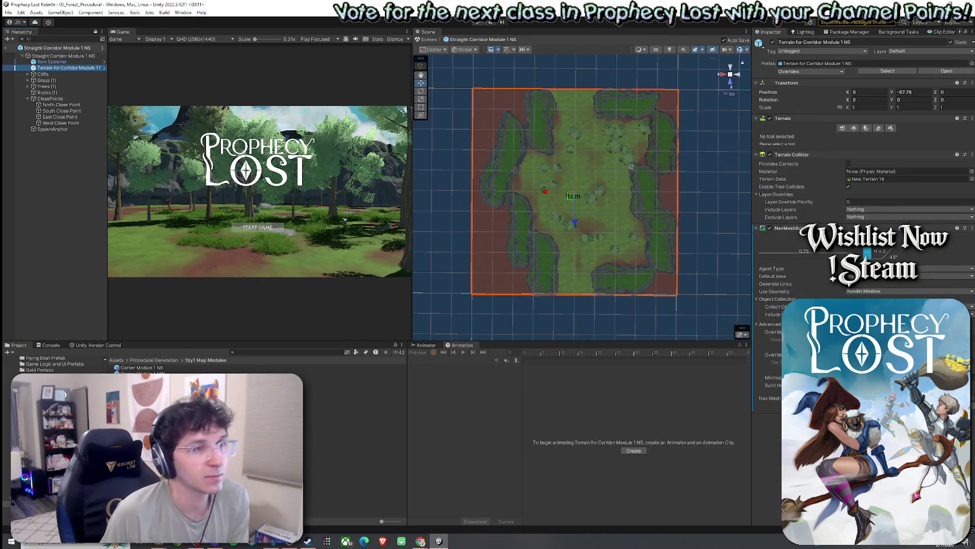
{"action": "right_click", "coordinate": [949, 230]}
{"action": "left_click", "coordinate": [952, 257]}
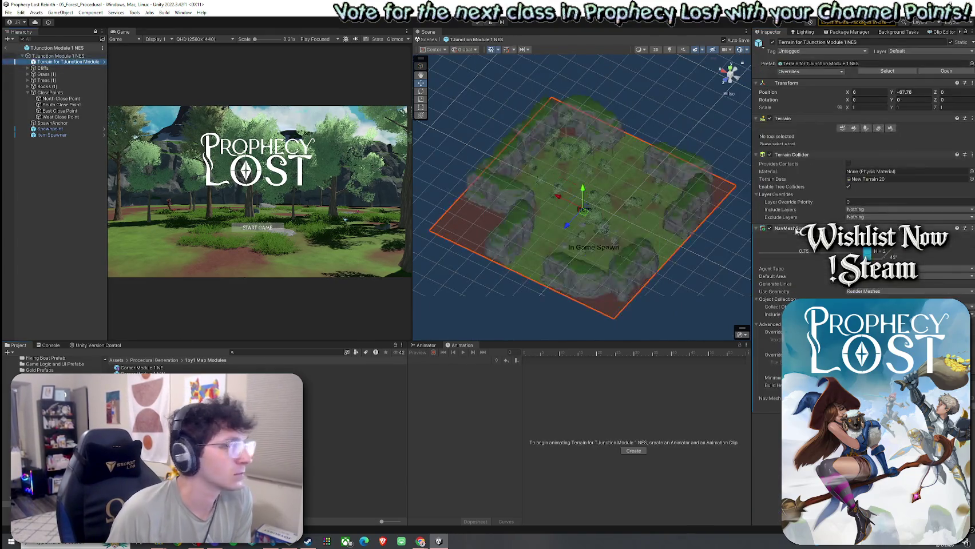
- Remove NavMeshSurface from the TJunction NES and NEW terrains, then select TJunction Module 2 NSW's terrain
{"action": "left_click", "coordinate": [971, 228]}
{"action": "left_click", "coordinate": [939, 256]}
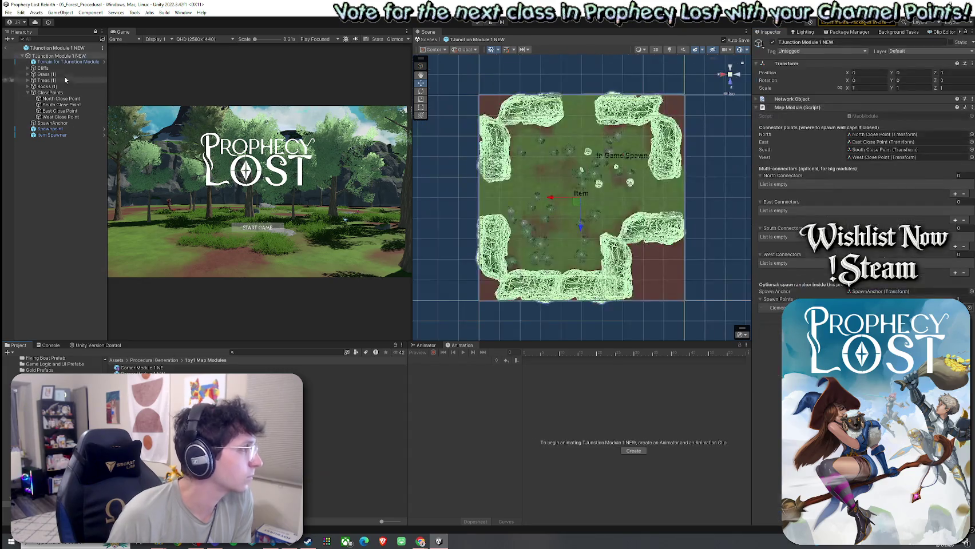
{"action": "left_click", "coordinate": [972, 228]}
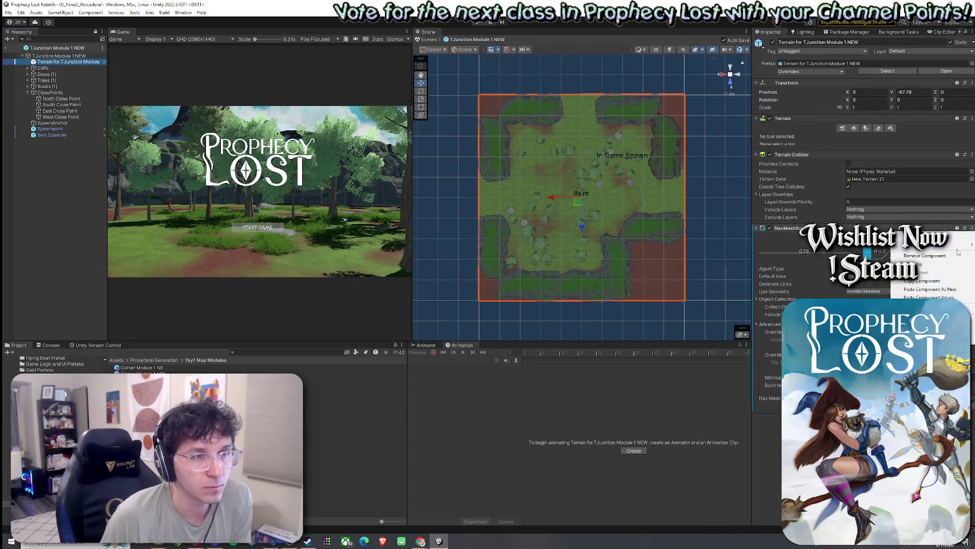
{"action": "left_click", "coordinate": [938, 256]}
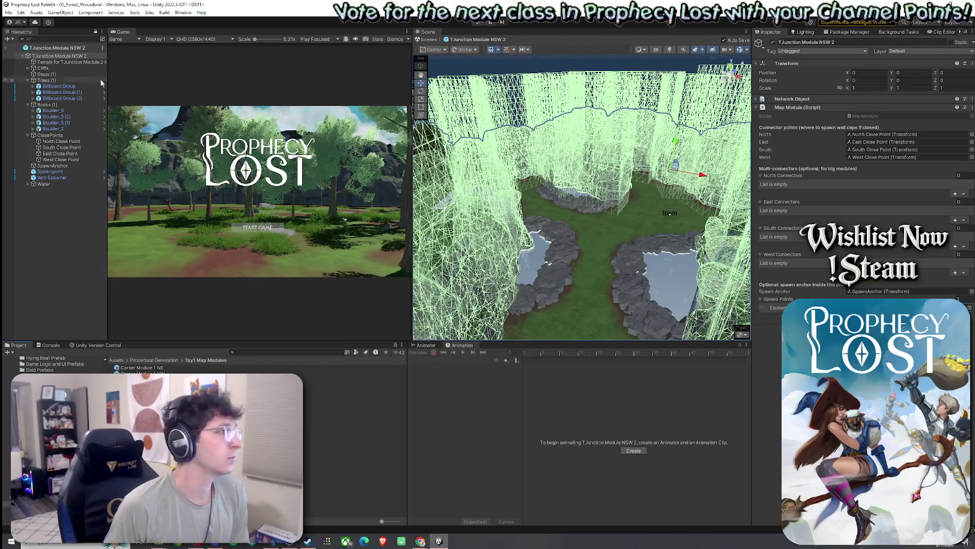
{"action": "left_click", "coordinate": [67, 61]}
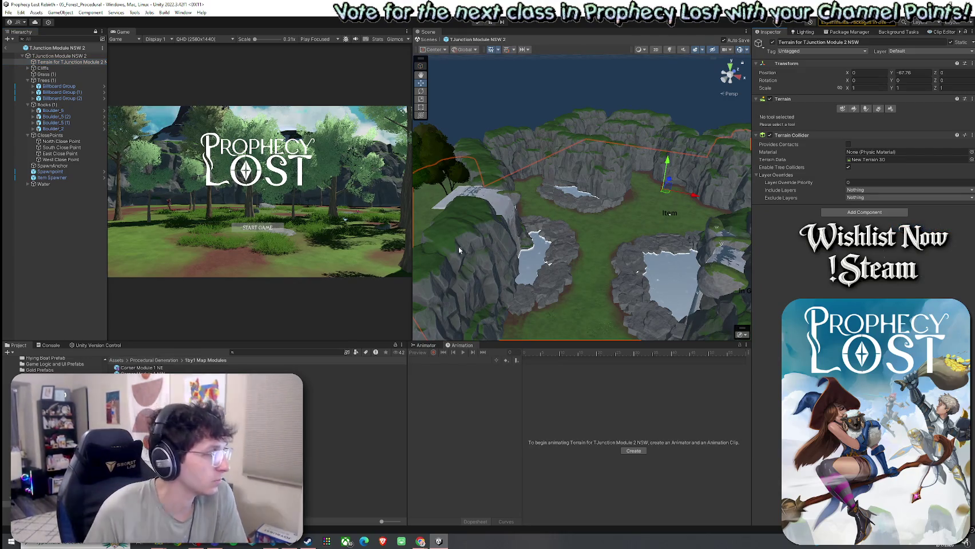
- Browse to 2by1 Map Modules and open the 2by1 Module 1 prefab
{"action": "left_click", "coordinate": [153, 360]}
{"action": "double_click", "coordinate": [143, 374]}
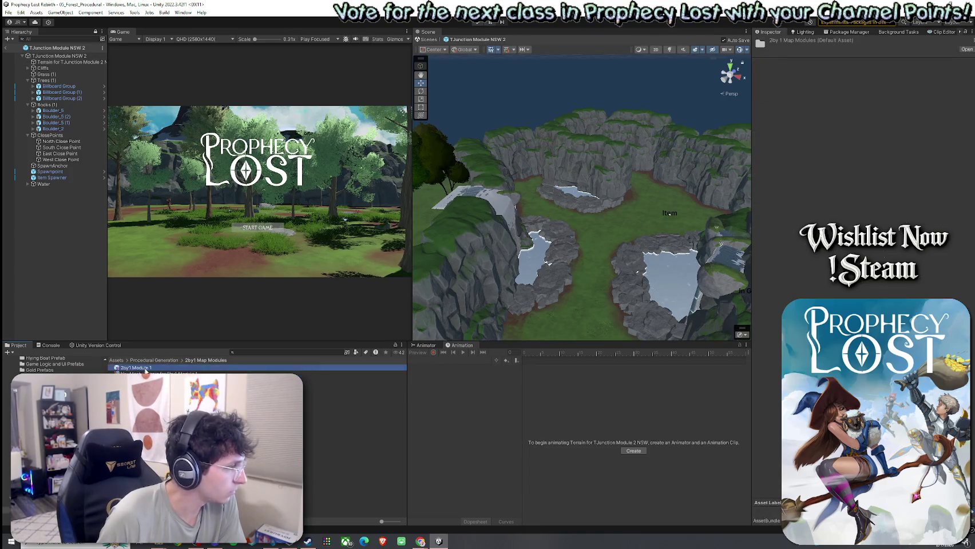
{"action": "left_click", "coordinate": [136, 368]}
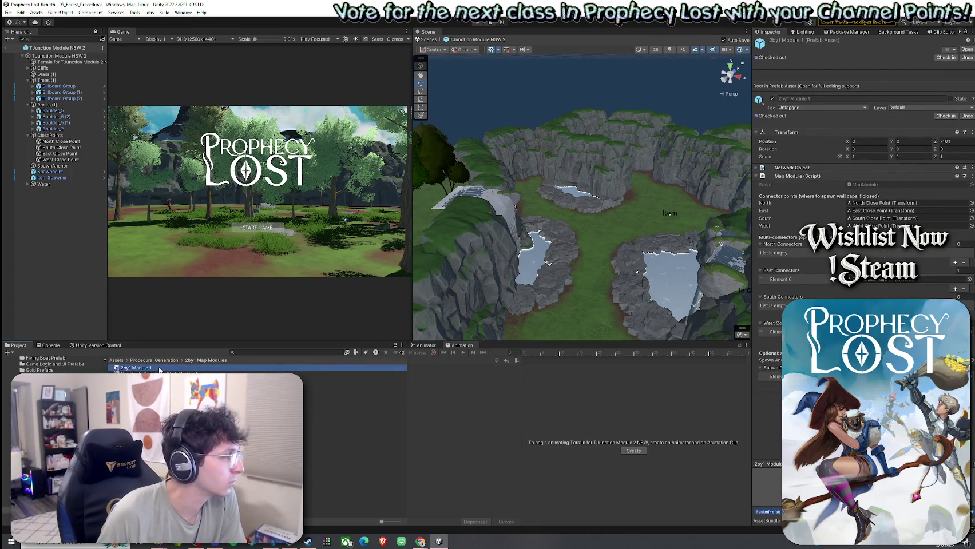
{"action": "double_click", "coordinate": [159, 369]}
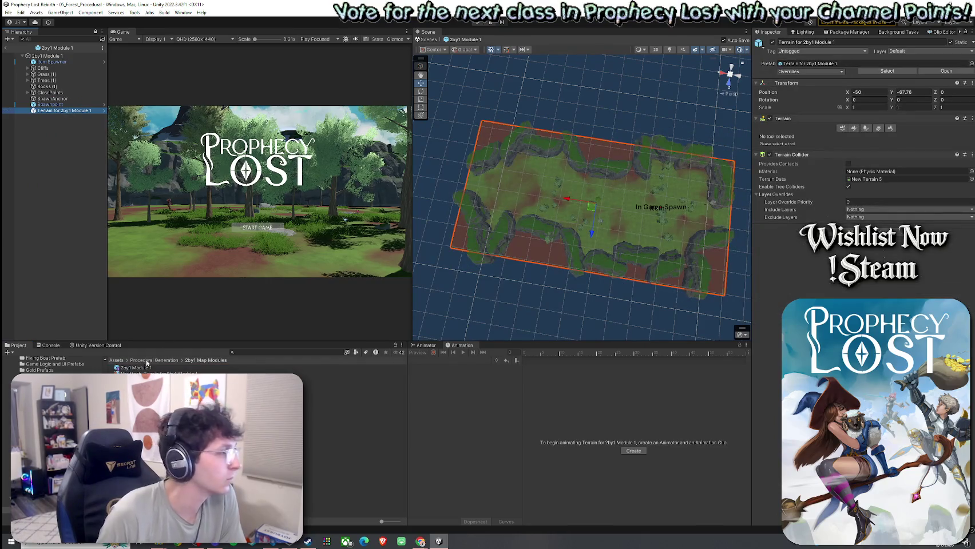
- Save the 2by1 Module 1 prefab changes and switch to GameManager.cs in Visual Studio Code
{"action": "left_click", "coordinate": [116, 360]}
{"action": "left_click", "coordinate": [8, 12]}
{"action": "left_click", "coordinate": [27, 50]}
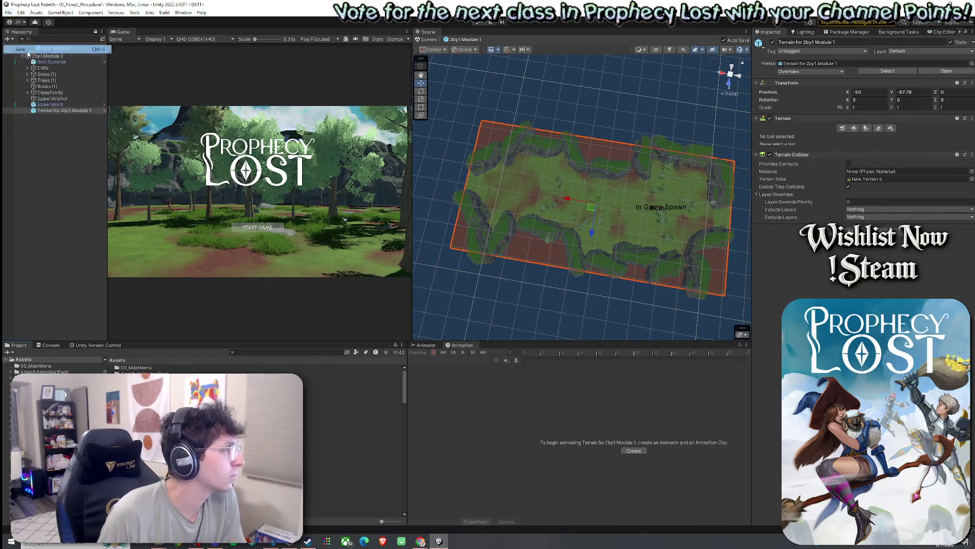
{"action": "key", "text": "alt+Tab"}
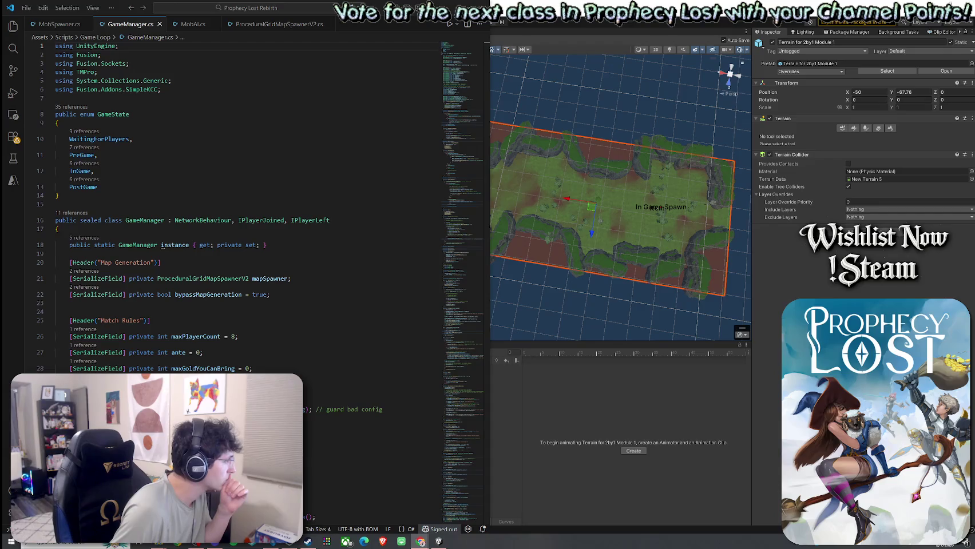
- Paste the World NavMesh serialized fields below bypassMapGeneration and fix the header's indentation
{"action": "left_click", "coordinate": [178, 229]}
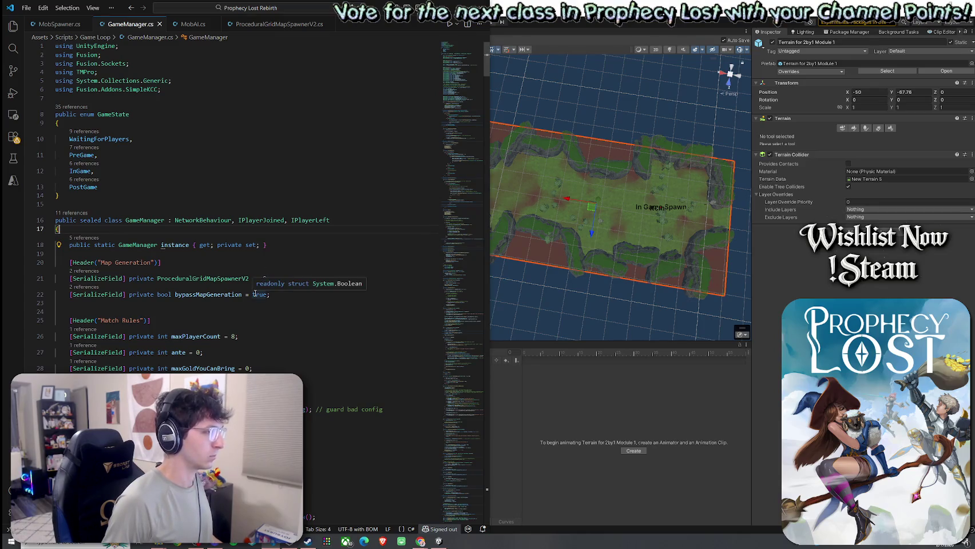
{"action": "left_click", "coordinate": [277, 296]}
{"action": "key", "text": "ctrl+v"}
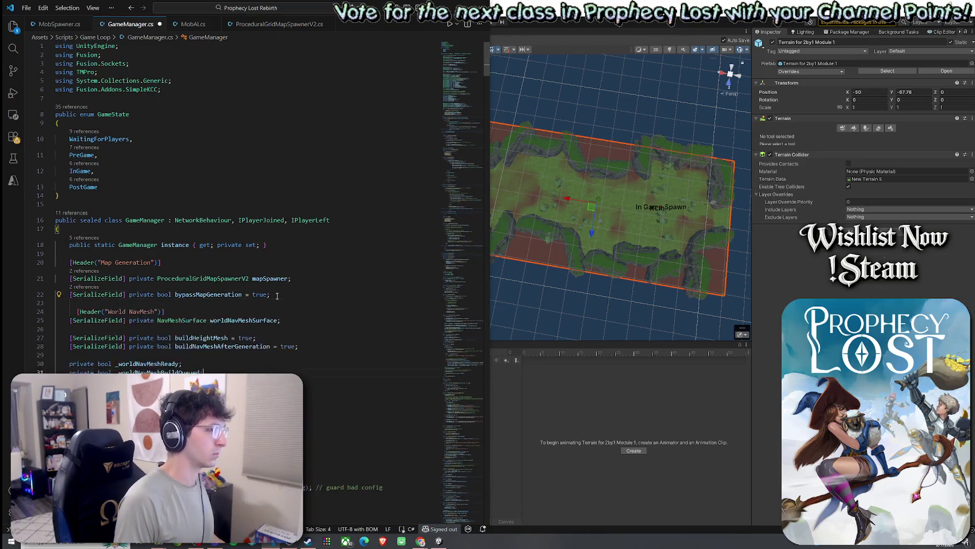
{"action": "left_click", "coordinate": [77, 312]}
{"action": "key", "text": "BackSpace"}
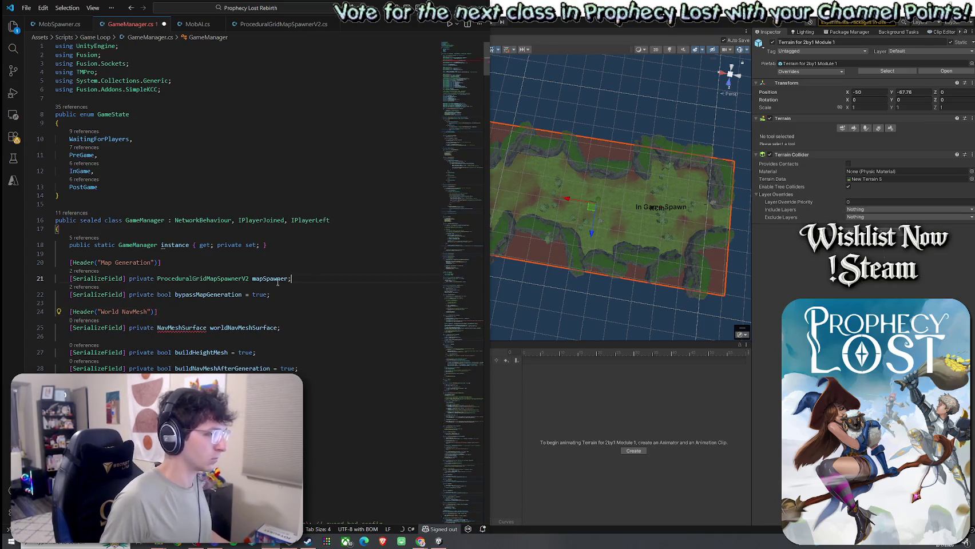
{"action": "left_click", "coordinate": [289, 278]}
{"action": "double_click", "coordinate": [259, 279]}
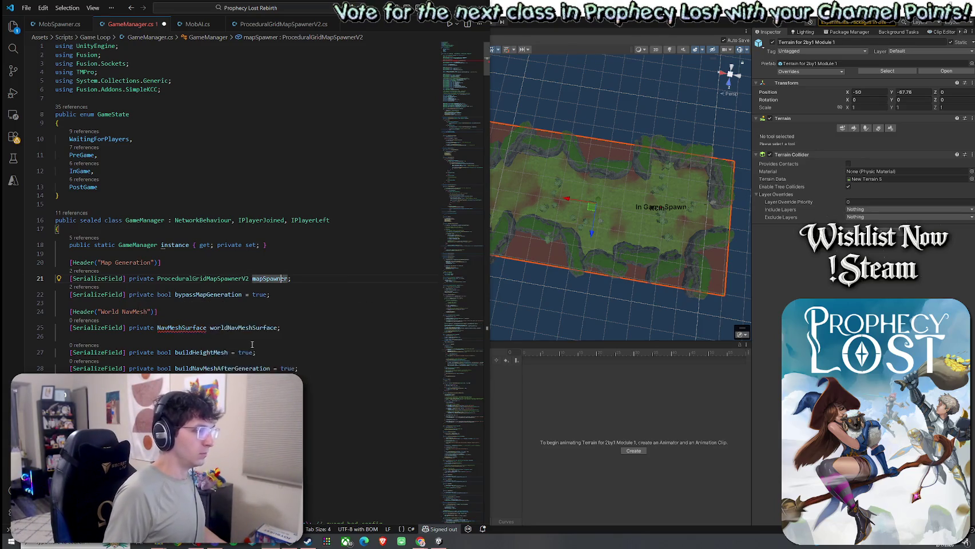
{"action": "scroll", "coordinate": [265, 288], "scroll_direction": "down", "scroll_amount": 2}
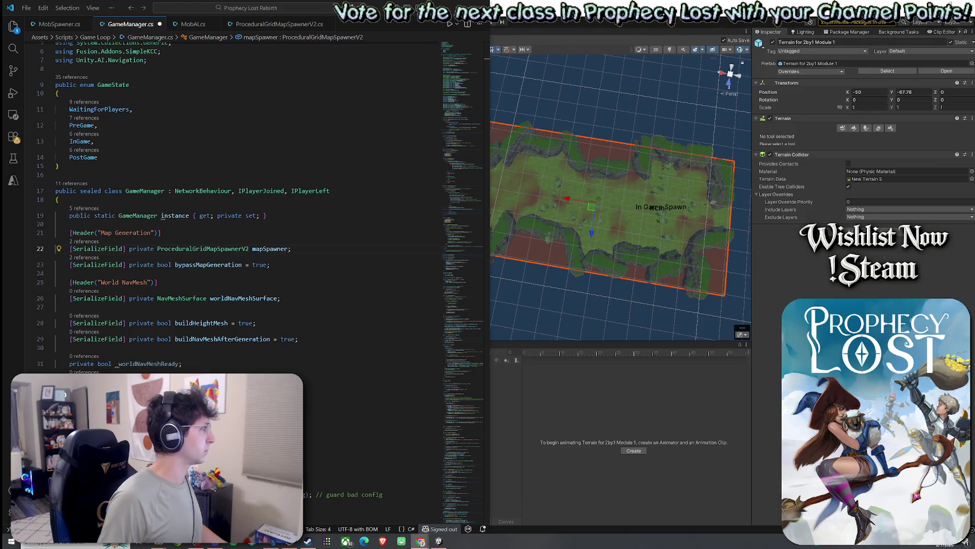
- Fold OnGameStateEnter and TransitionGameToState, then paste the NavMesh configure and build methods below them
{"action": "scroll", "coordinate": [184, 295], "scroll_direction": "down", "scroll_amount": 20}
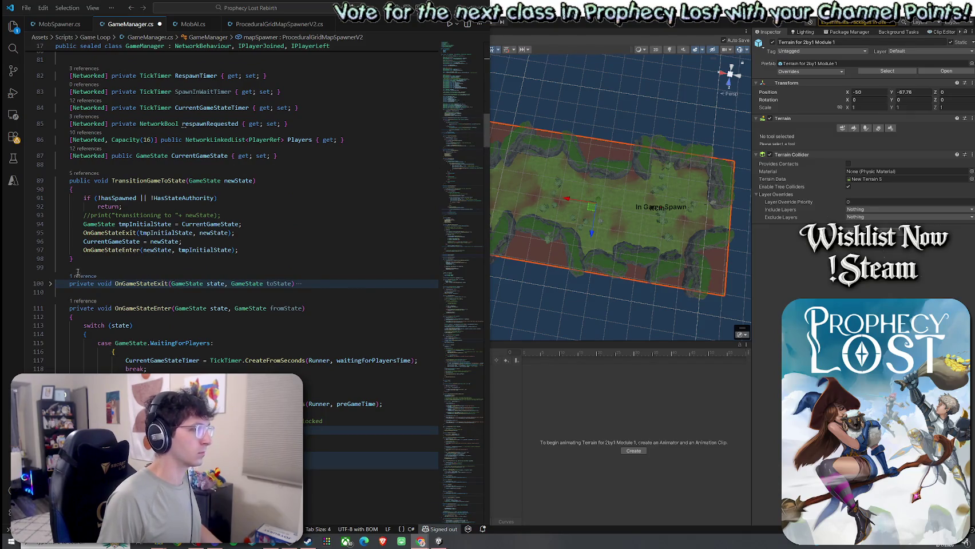
{"action": "left_click", "coordinate": [51, 308]}
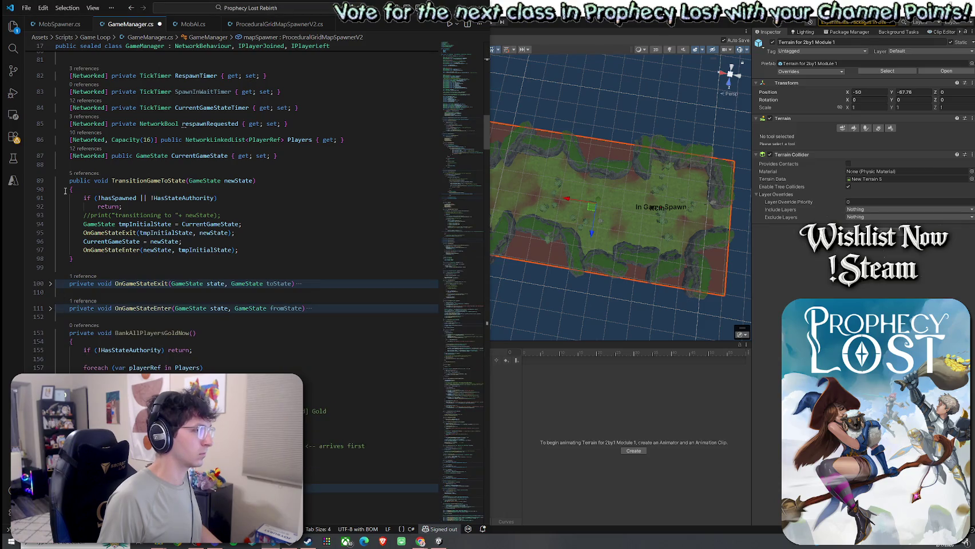
{"action": "left_click", "coordinate": [51, 180]}
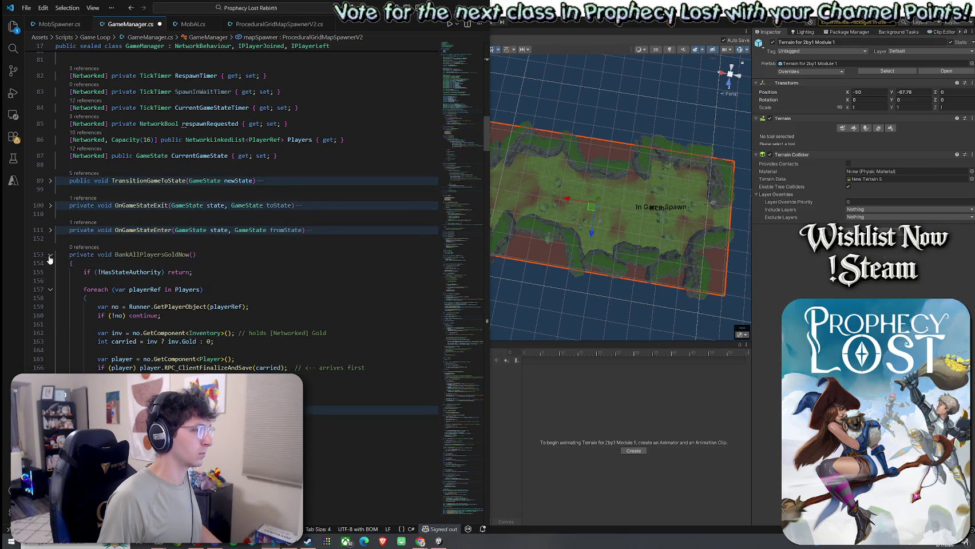
{"action": "left_click", "coordinate": [102, 240]}
{"action": "key", "text": "Return"}
{"action": "key", "text": "Return"}
{"action": "key", "text": "Return"}
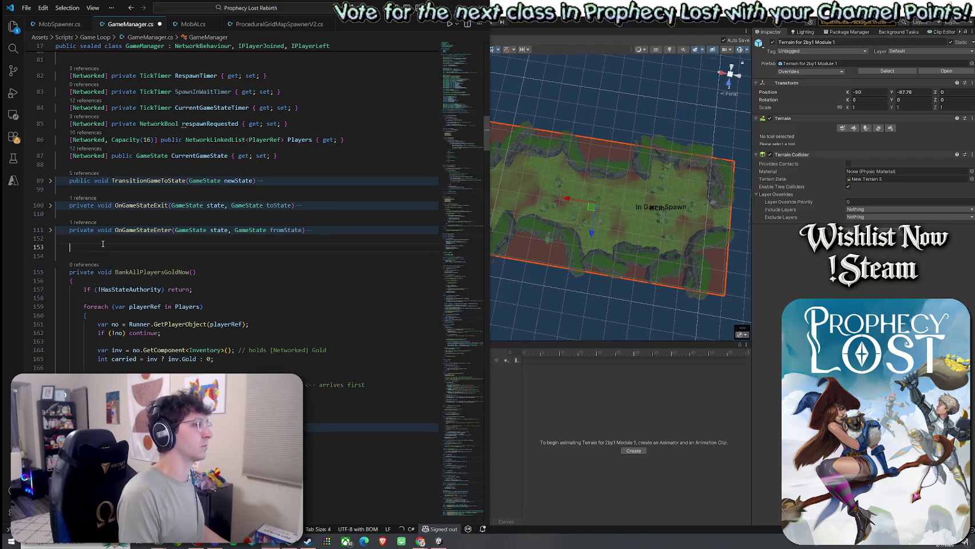
{"action": "key", "text": "Up"}
{"action": "left_click", "coordinate": [103, 245]}
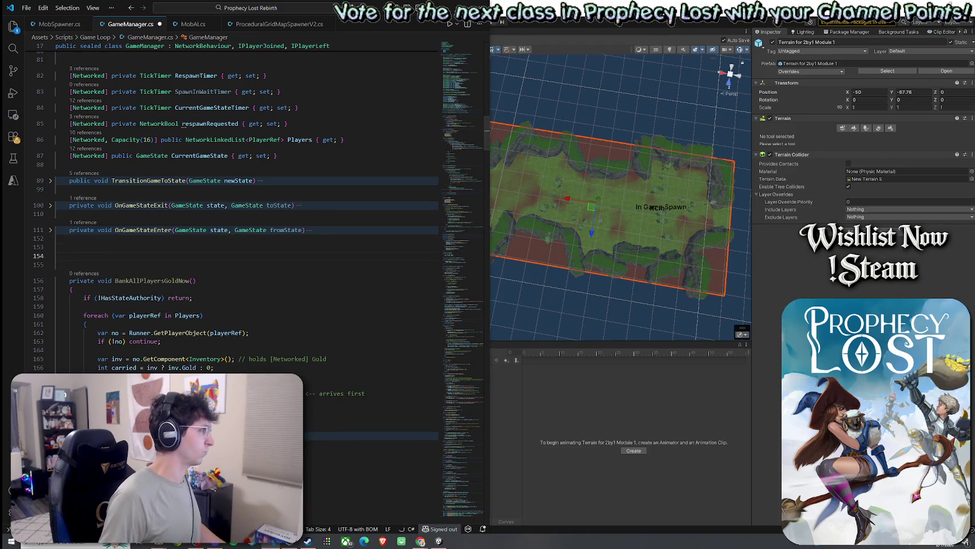
{"action": "key", "text": "ctrl+v"}
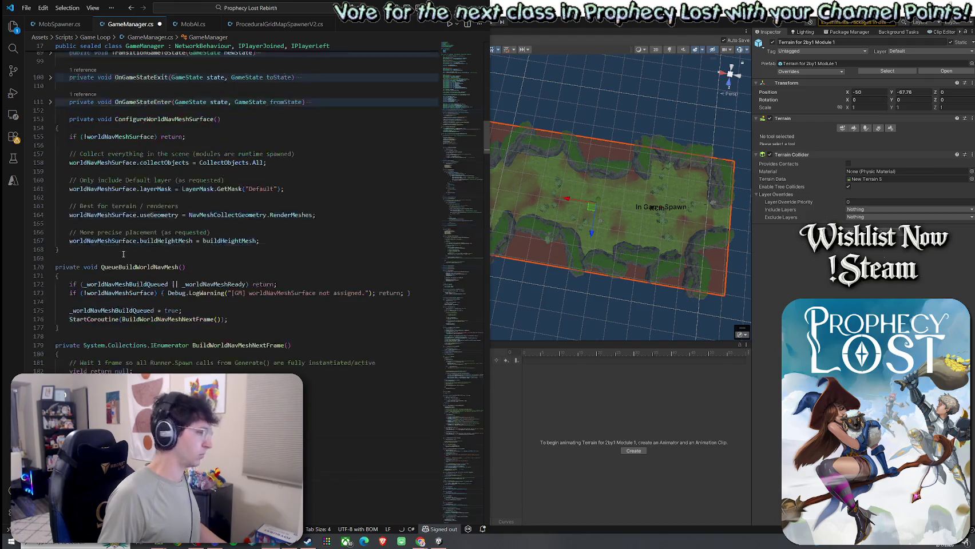
- Apply the using UnityEngine.AI quick fix, indent the pasted methods, trim blank lines, and save GameManager.cs
{"action": "left_click", "coordinate": [271, 213]}
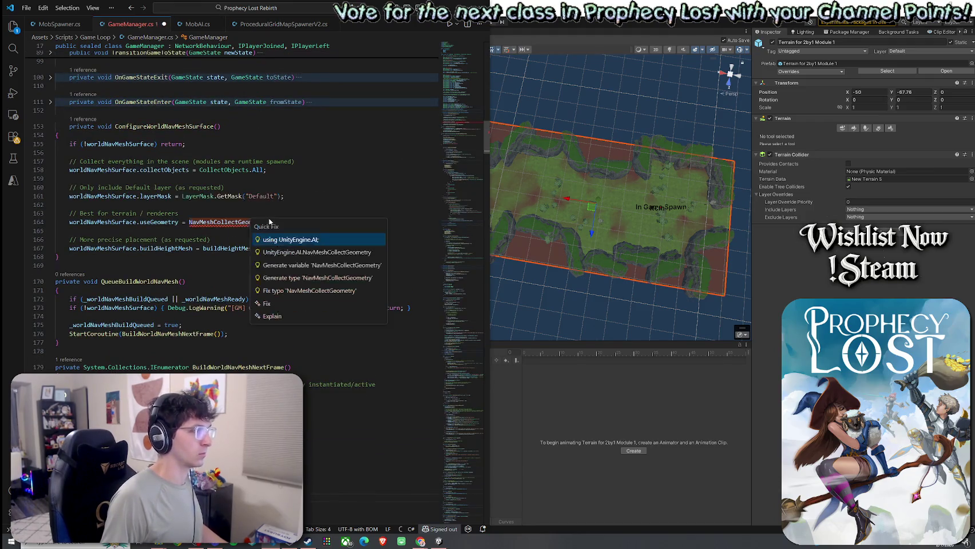
{"action": "left_click", "coordinate": [278, 241]}
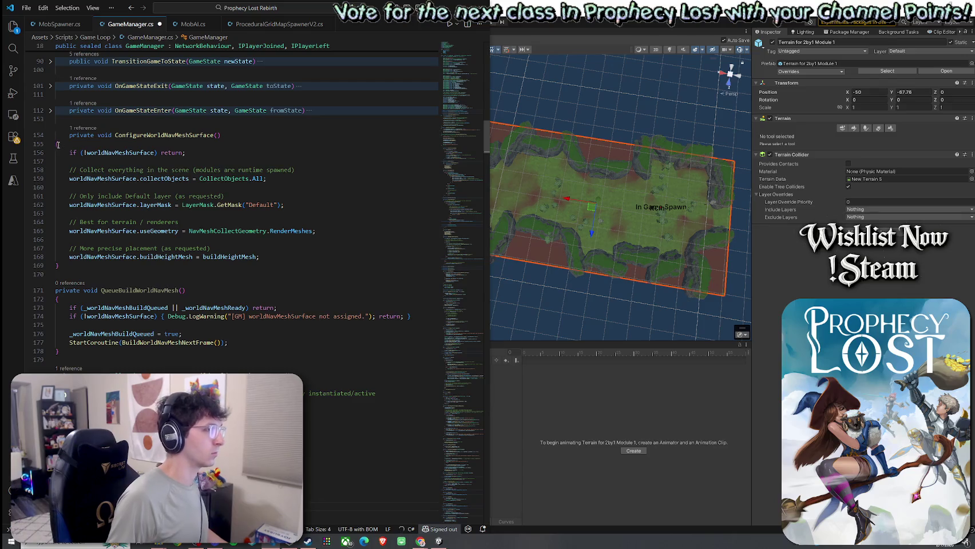
{"action": "mouse_move", "coordinate": [58, 145]}
{"action": "left_mouse_down"}
{"action": "mouse_move", "coordinate": [86, 218]}
{"action": "mouse_move", "coordinate": [92, 272]}
{"action": "left_mouse_up"}
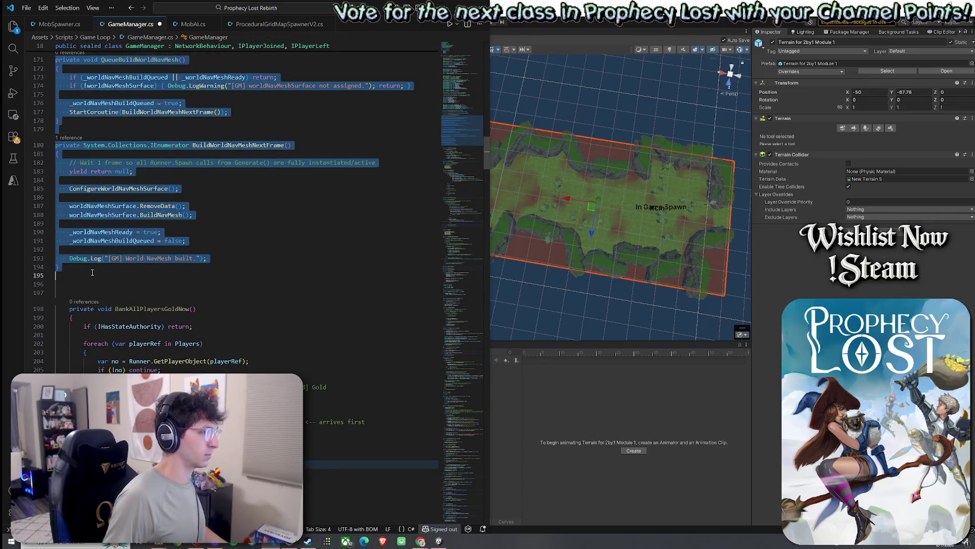
{"action": "key", "text": "Tab"}
{"action": "left_click", "coordinate": [94, 289]}
{"action": "key", "text": "BackSpace"}
{"action": "key", "text": "BackSpace"}
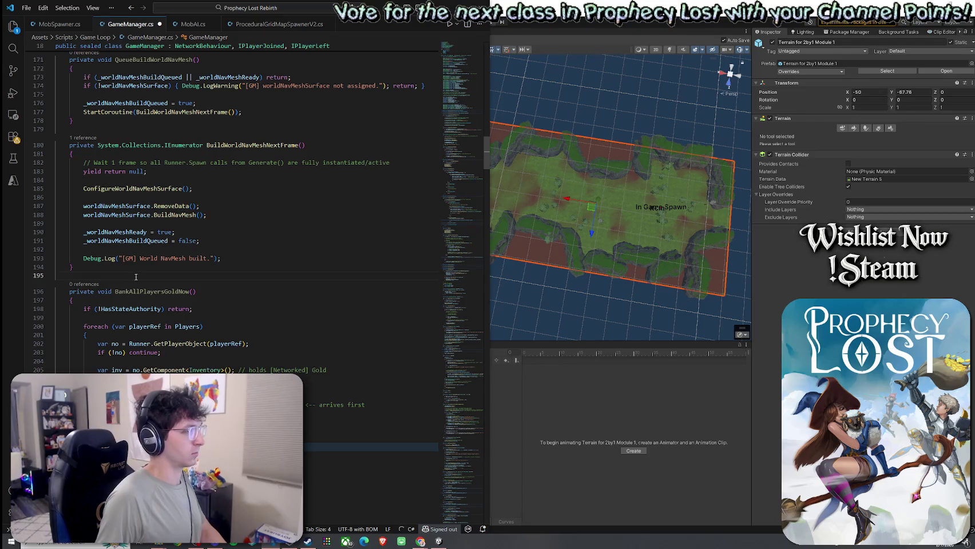
{"action": "left_click", "coordinate": [141, 268]}
{"action": "left_click", "coordinate": [26, 8]}
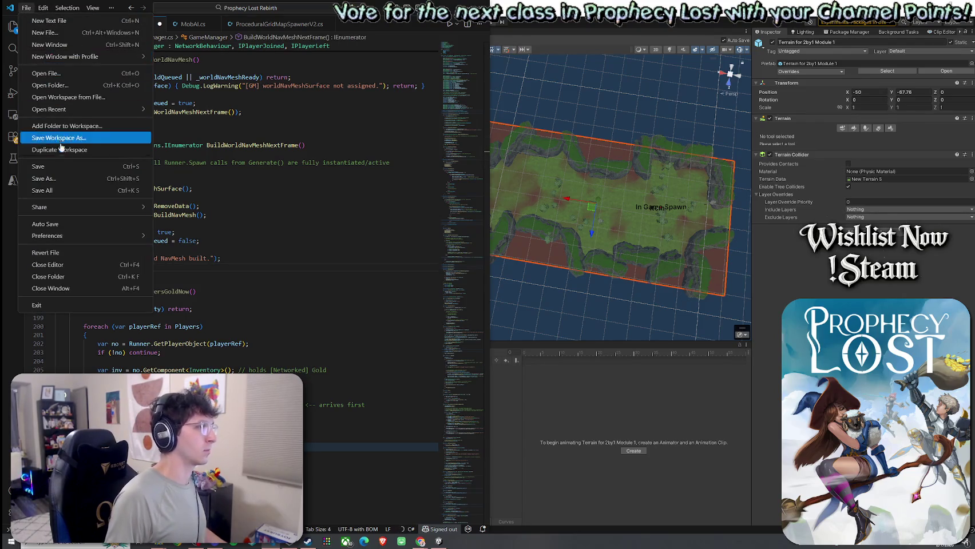
{"action": "left_click", "coordinate": [58, 191]}
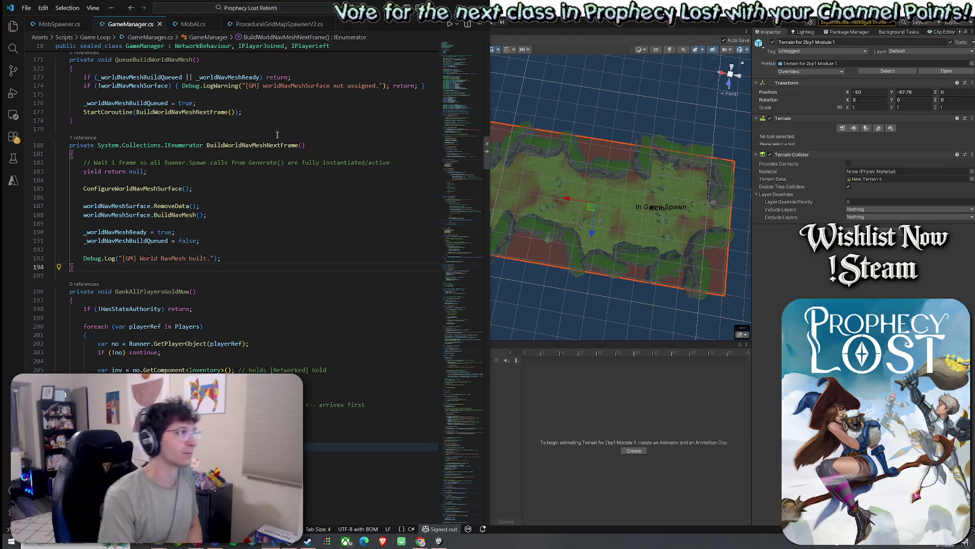
- Save GameManager.cs again and put the cursor inside QueueBuildWorldNavMesh
{"action": "left_click", "coordinate": [27, 7]}
{"action": "left_click", "coordinate": [57, 167]}
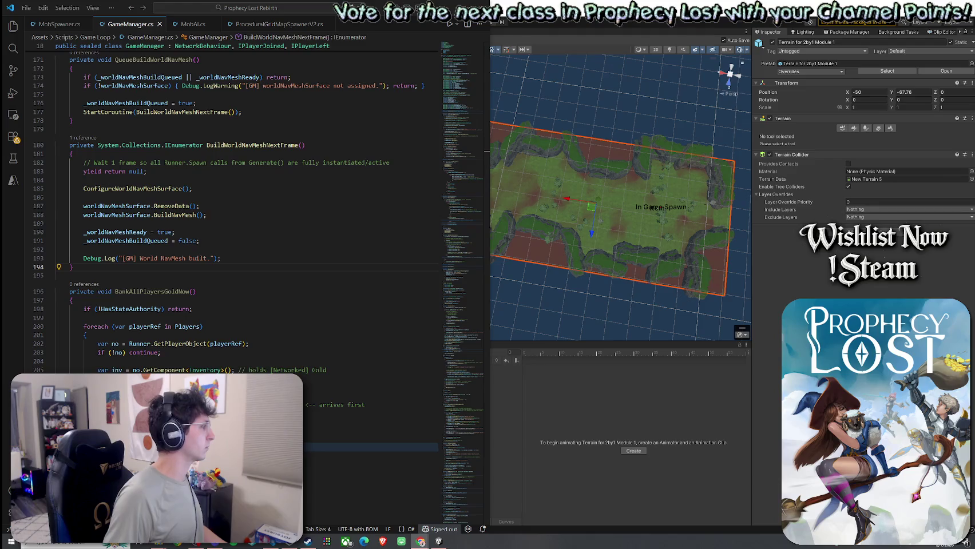
{"action": "left_click", "coordinate": [218, 92]}
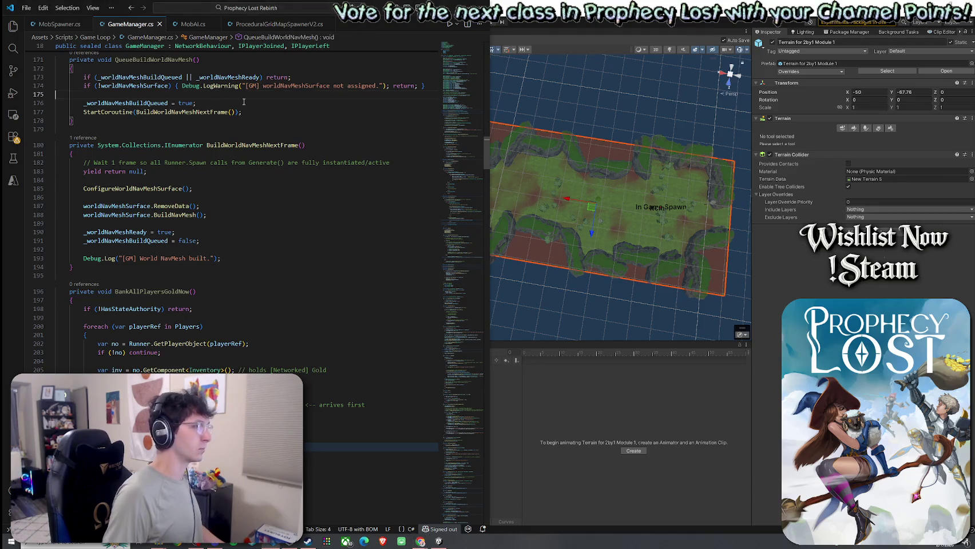
- Search GameManager.cs for 'Spawned' and scroll to the Spawned() method
{"action": "key", "text": "ctrl+f"}
{"action": "type", "text": "Spawn"}
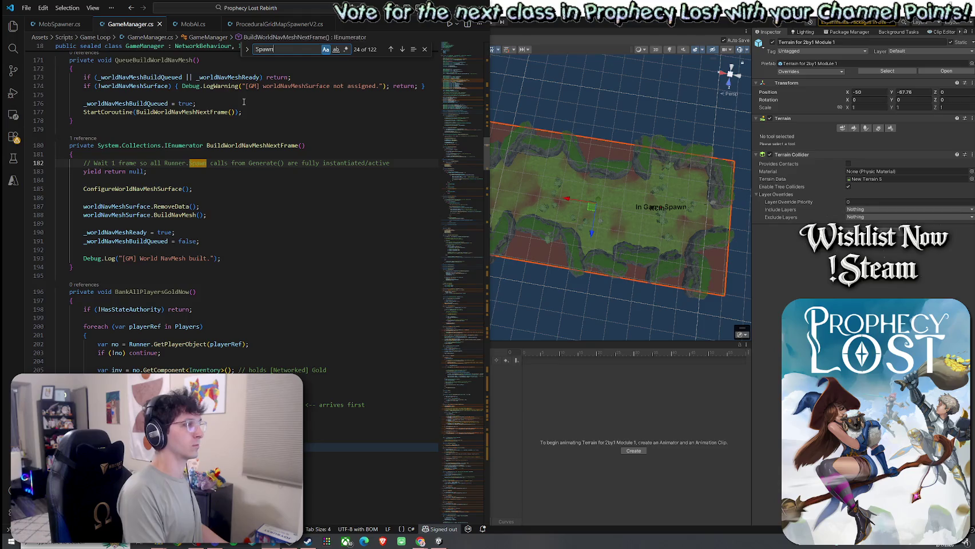
{"action": "type", "text": "ned"}
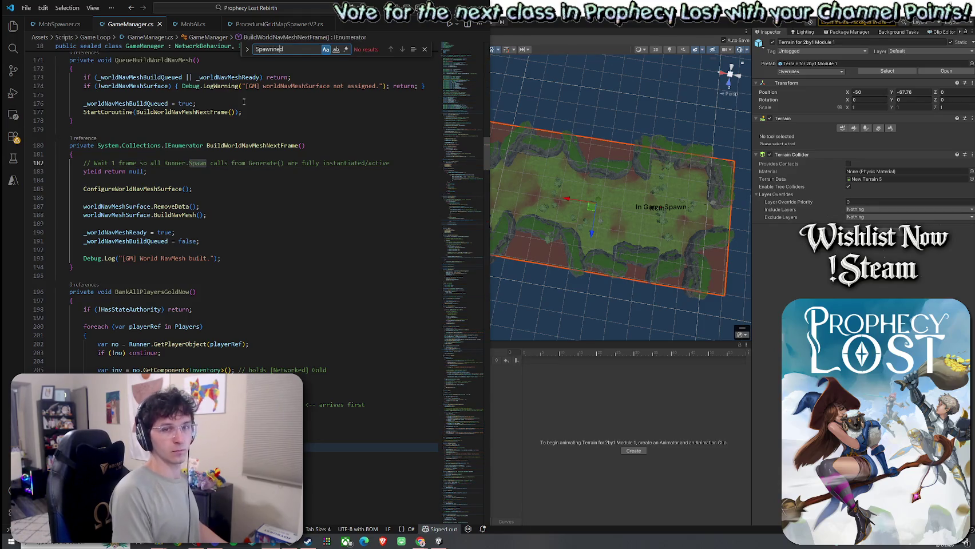
{"action": "key", "text": "BackSpace"}
{"action": "key", "text": "BackSpace"}
{"action": "key", "text": "BackSpace"}
{"action": "type", "text": "ed"}
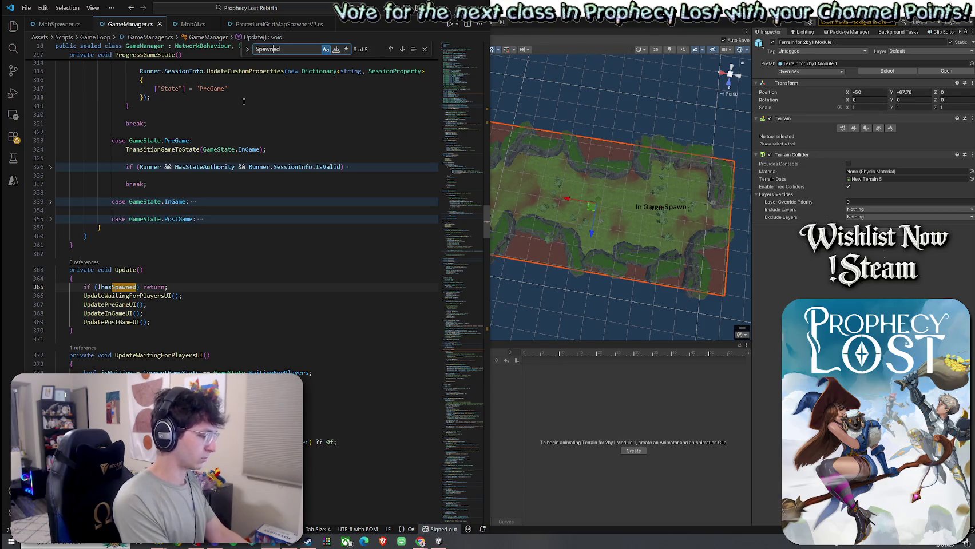
{"action": "scroll", "coordinate": [141, 293], "scroll_direction": "down", "scroll_amount": 2}
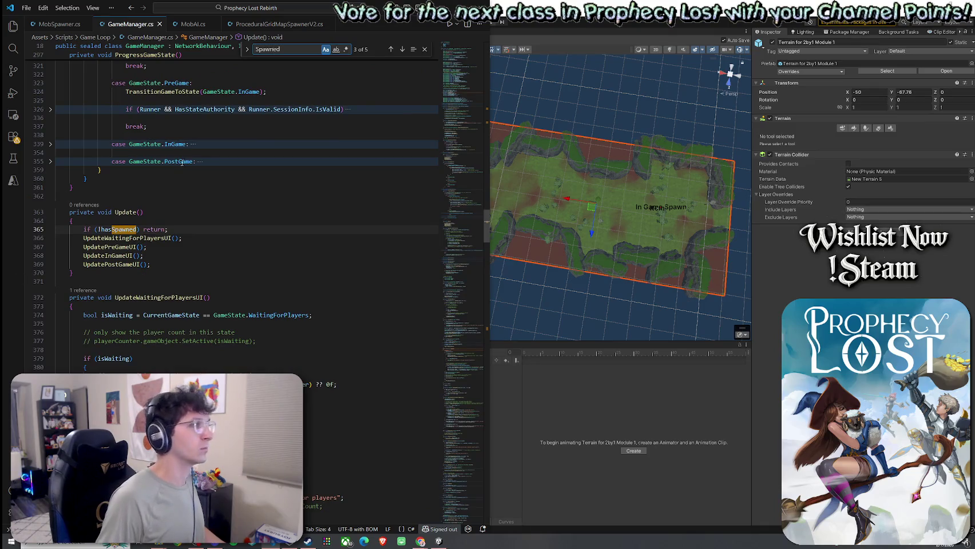
{"action": "left_click", "coordinate": [403, 50]}
{"action": "scroll", "coordinate": [328, 207], "scroll_direction": "down", "scroll_amount": 5}
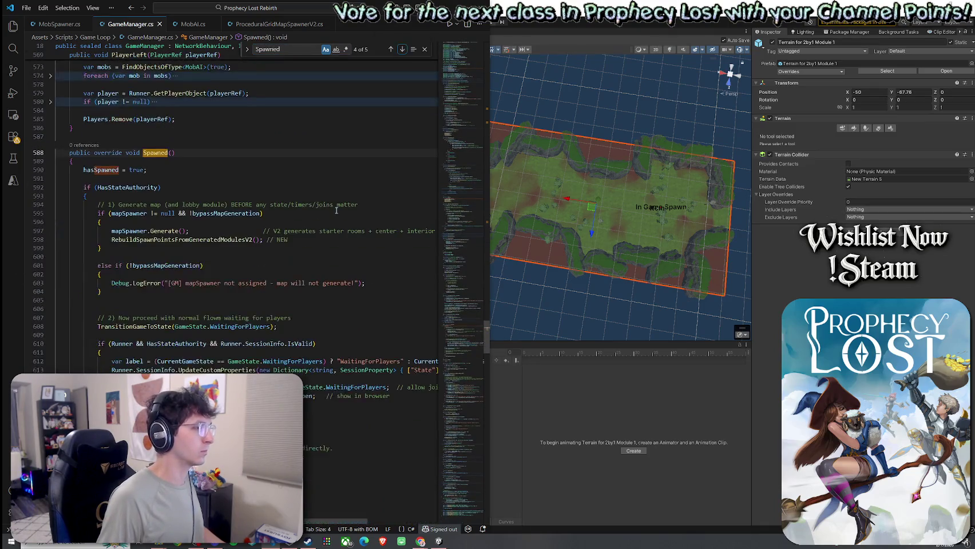
{"action": "scroll", "coordinate": [328, 207], "scroll_direction": "down", "scroll_amount": 1}
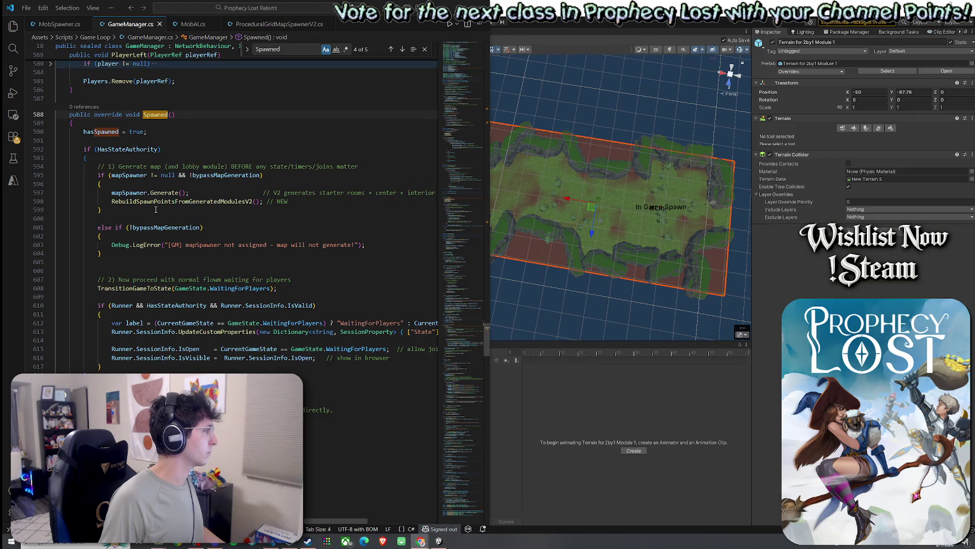
- Add 'if (buildNavMeshAfterGeneration) QueueBuildWorldNavMesh();' after RebuildSpawnPoints on one line and save
{"action": "left_click", "coordinate": [310, 205]}
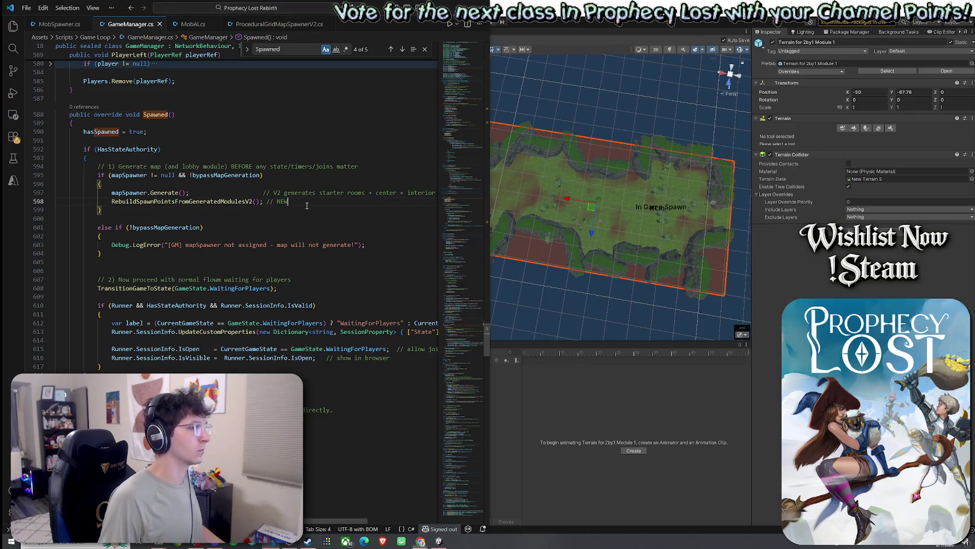
{"action": "key", "text": "ctrl+v"}
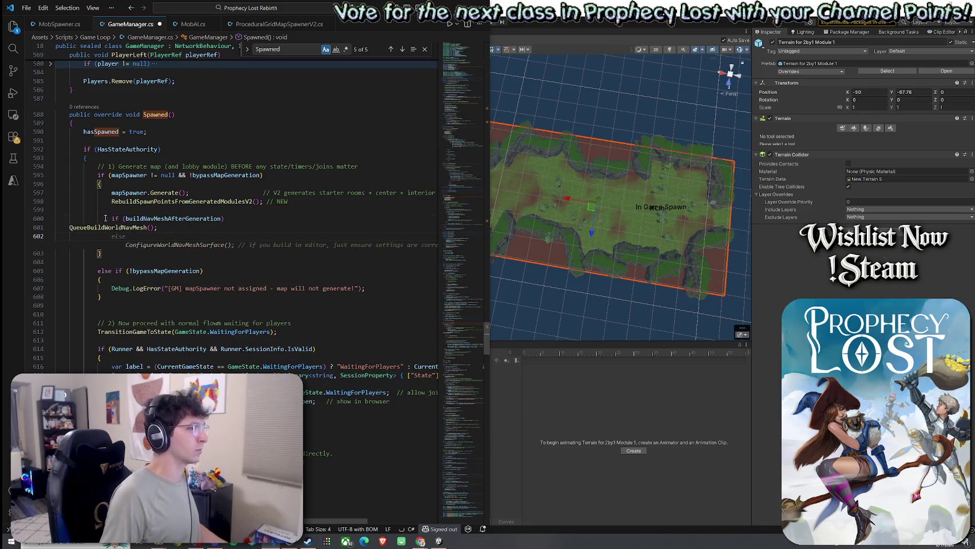
{"action": "left_click", "coordinate": [63, 227]}
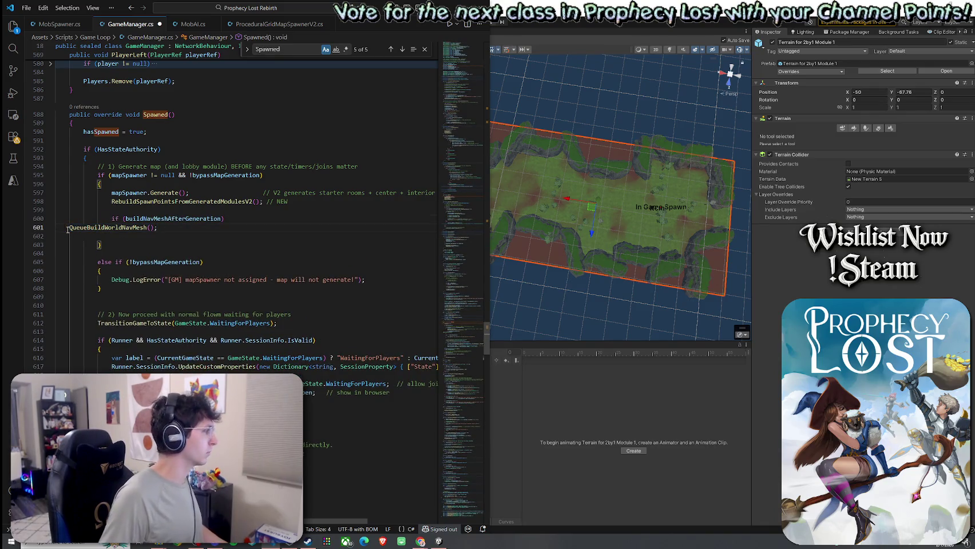
{"action": "key", "text": "BackSpace"}
{"action": "key", "text": "BackSpace"}
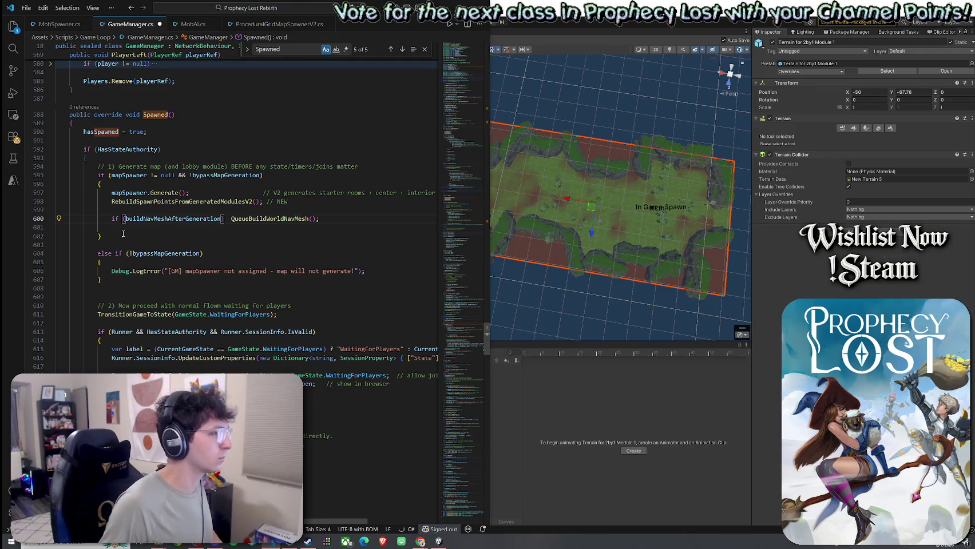
{"action": "key", "text": "Down"}
{"action": "key", "text": "BackSpace"}
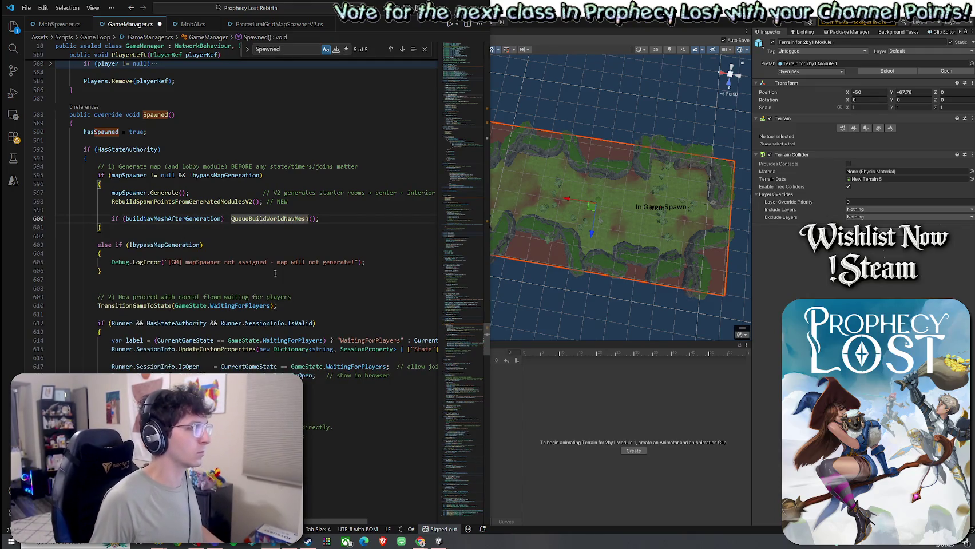
{"action": "left_click", "coordinate": [26, 7]}
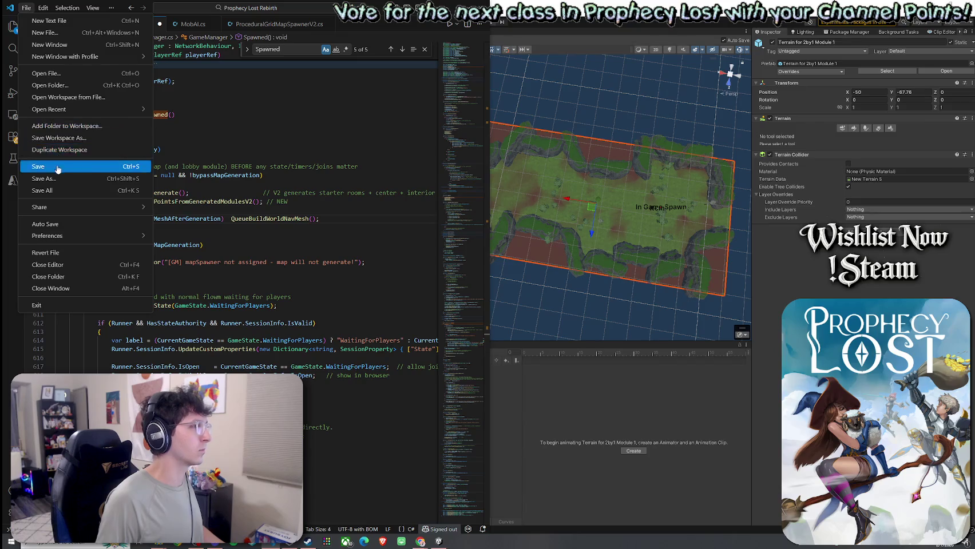
{"action": "left_click", "coordinate": [34, 163]}
{"action": "left_click", "coordinate": [566, 203]}
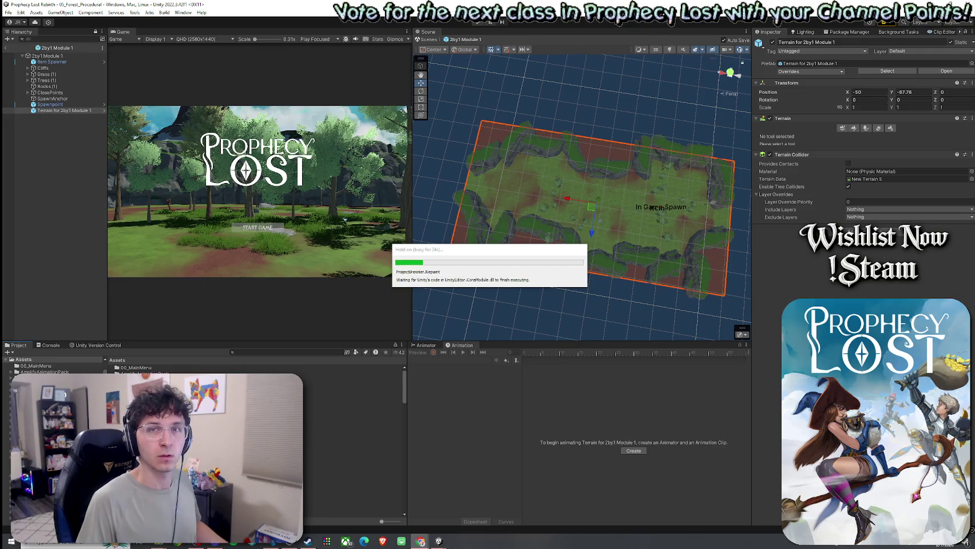
- Bring the Chrome Wordle window forward, move it down and left, and close its login popup
{"action": "left_click", "coordinate": [768, 28]}
{"action": "left_click_drag", "start_coordinate": [768, 27], "coordinate": [513, 41]}
{"action": "left_click", "coordinate": [719, 174]}
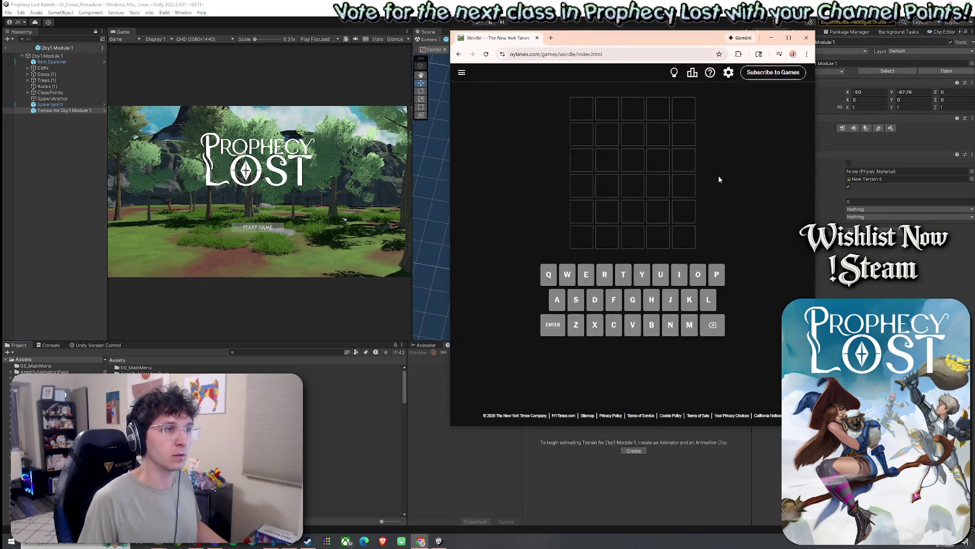
- Send the Chrome Wordle window behind the Unity editor
{"action": "left_click", "coordinate": [358, 144]}
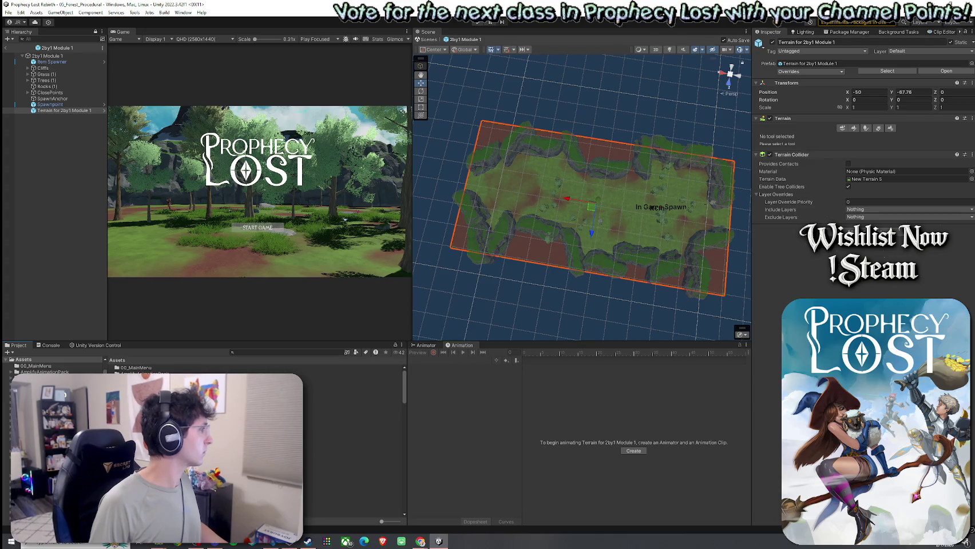
- Leave the 2by1 Module 1 prefab, select GameManager, collapse its script, and start Add Component
{"action": "key", "text": "alt+Tab"}
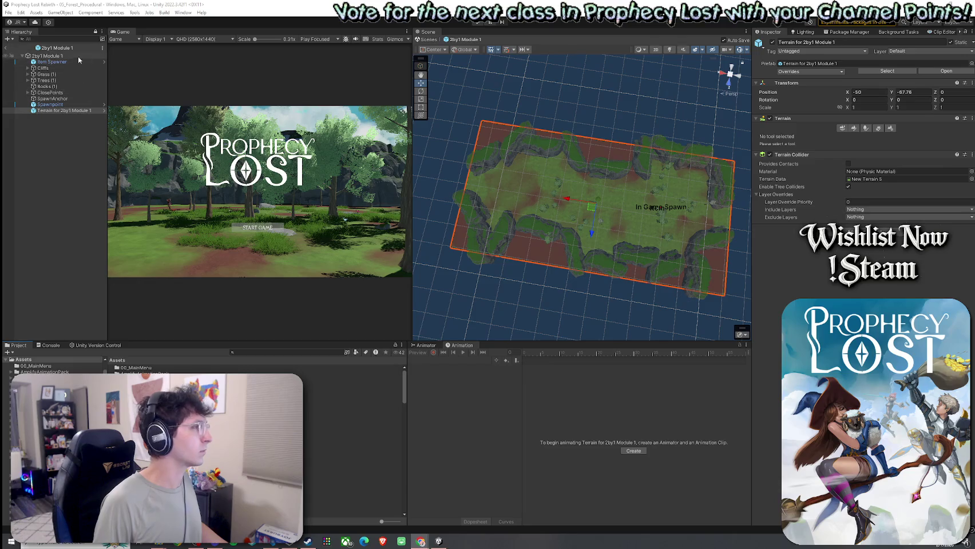
{"action": "key", "text": "alt+Tab"}
{"action": "left_click", "coordinate": [6, 47]}
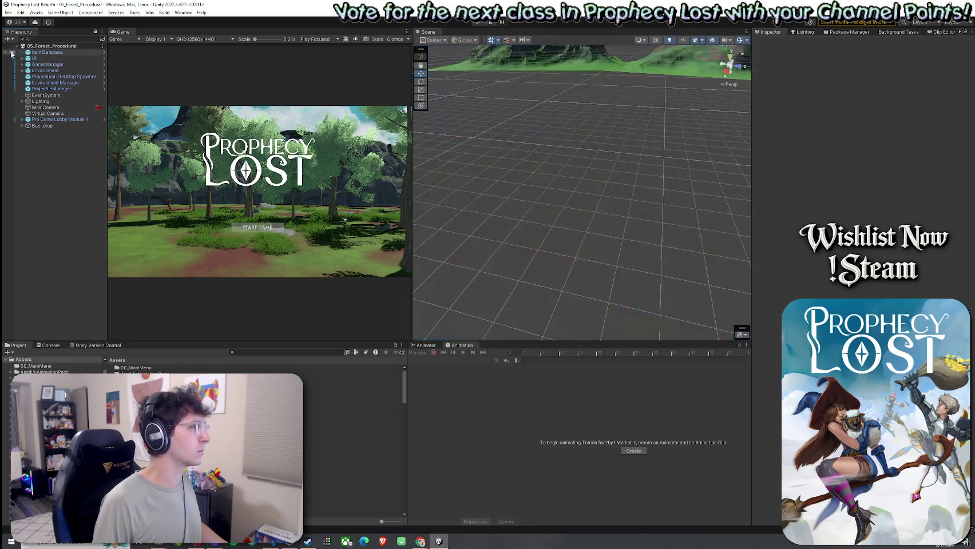
{"action": "left_click", "coordinate": [47, 64]}
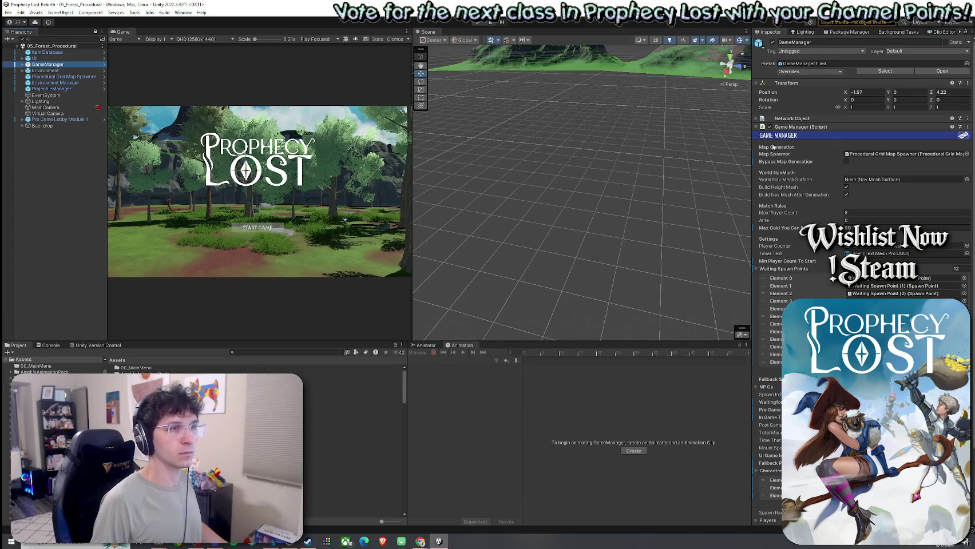
{"action": "left_click", "coordinate": [801, 126]}
{"action": "left_click", "coordinate": [850, 196]}
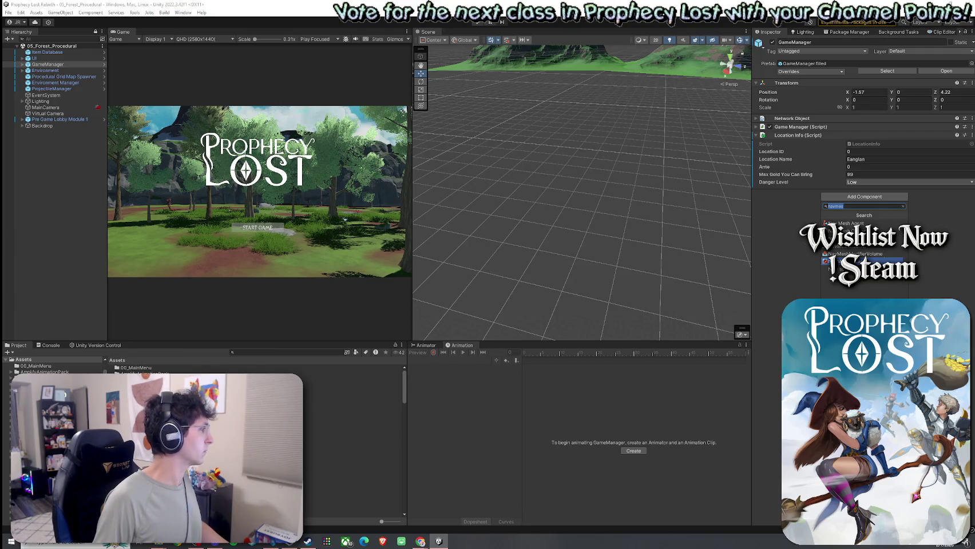
- Add a NavMeshSurface to GameManager, review Collect Objects and Include Layers, and save the scene
{"action": "key", "text": "Return"}
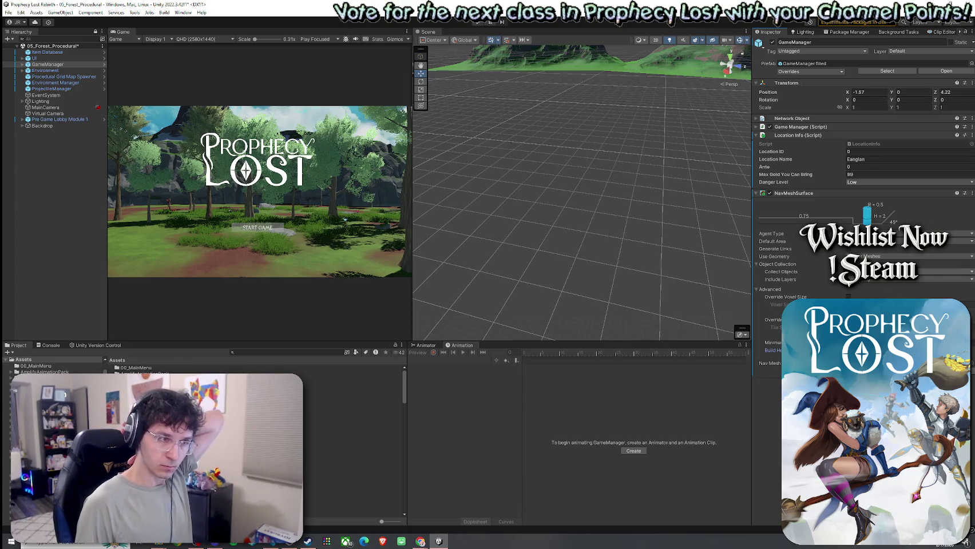
{"action": "left_click", "coordinate": [893, 272]}
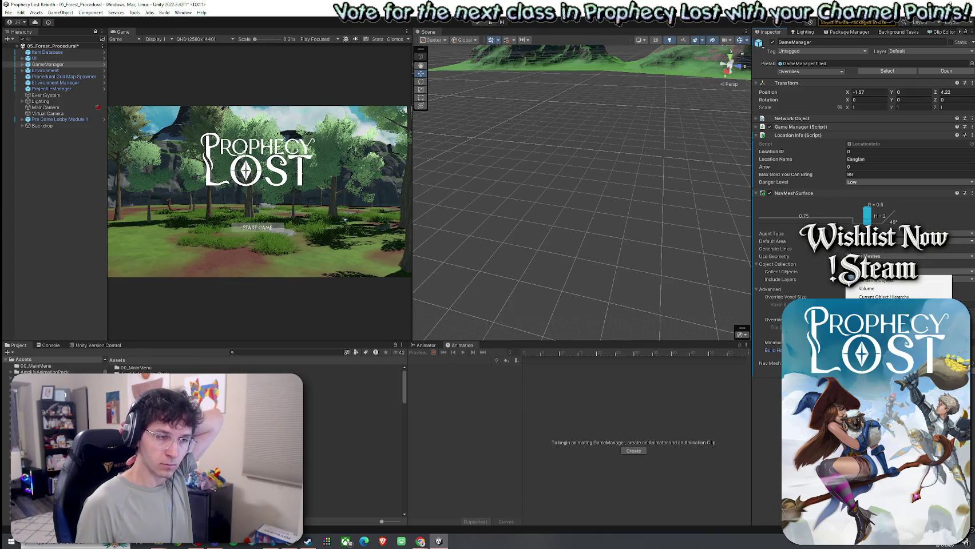
{"action": "left_click", "coordinate": [864, 288]}
{"action": "left_click", "coordinate": [859, 280]}
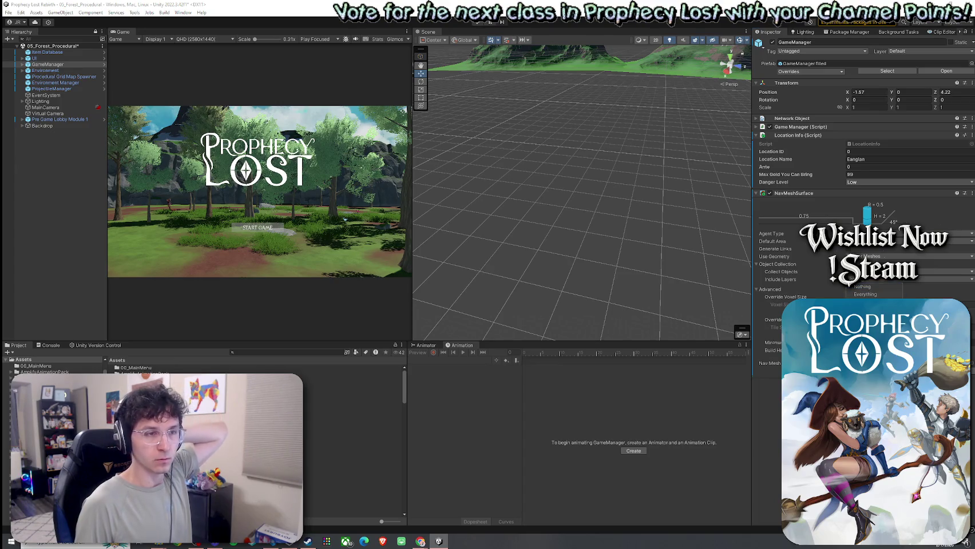
{"action": "left_click", "coordinate": [867, 295]}
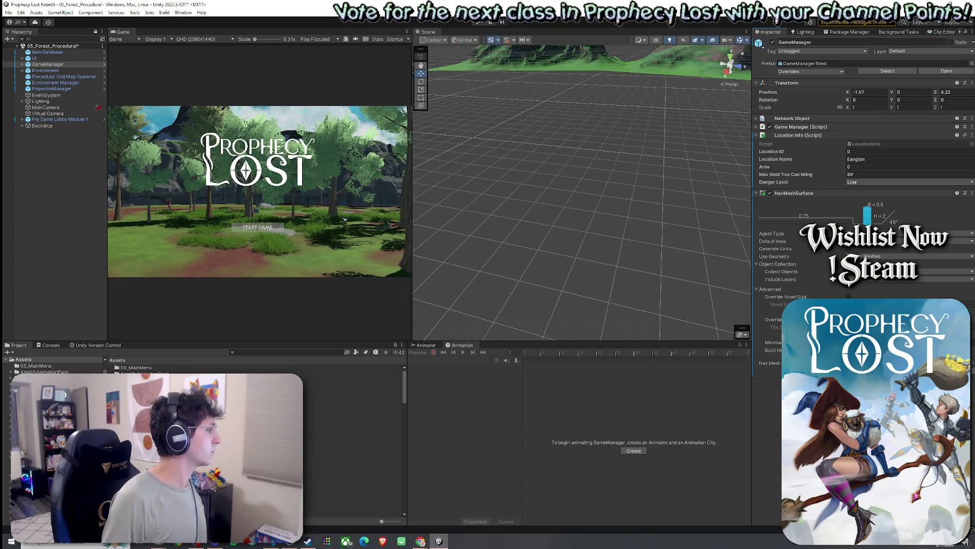
{"action": "left_click", "coordinate": [8, 12]}
{"action": "left_click", "coordinate": [718, 154]}
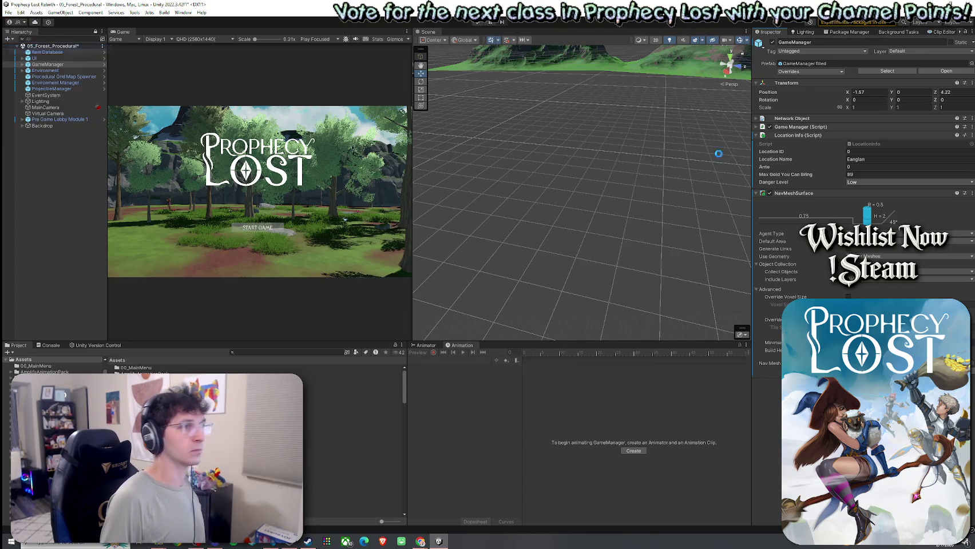
{"action": "left_click", "coordinate": [756, 193]}
- Assign GameManager's NavMeshSurface to World Nav Mesh Surface, tick Build Nav Mesh After Generation, and save
{"action": "left_click", "coordinate": [755, 135]}
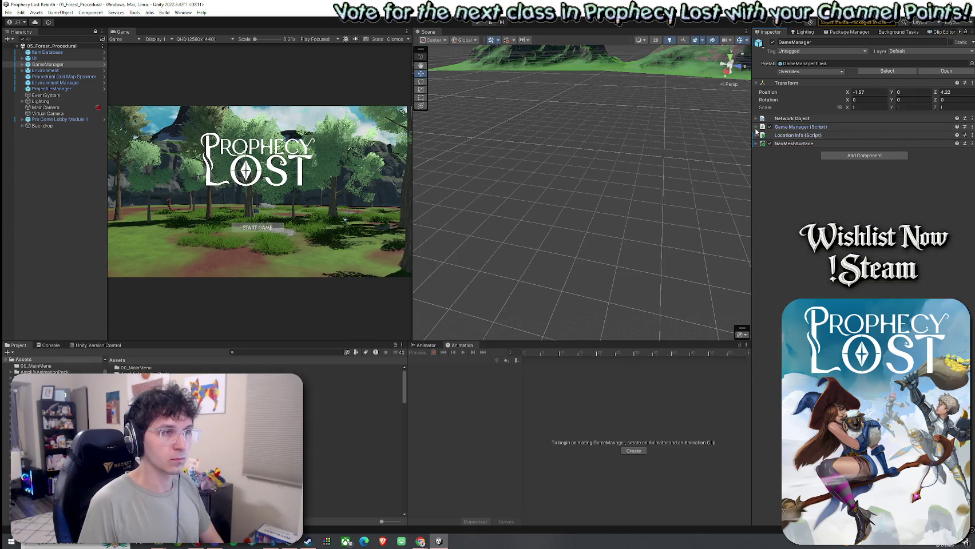
{"action": "left_click", "coordinate": [756, 127]}
{"action": "scroll", "coordinate": [798, 277], "scroll_direction": "down", "scroll_amount": 3}
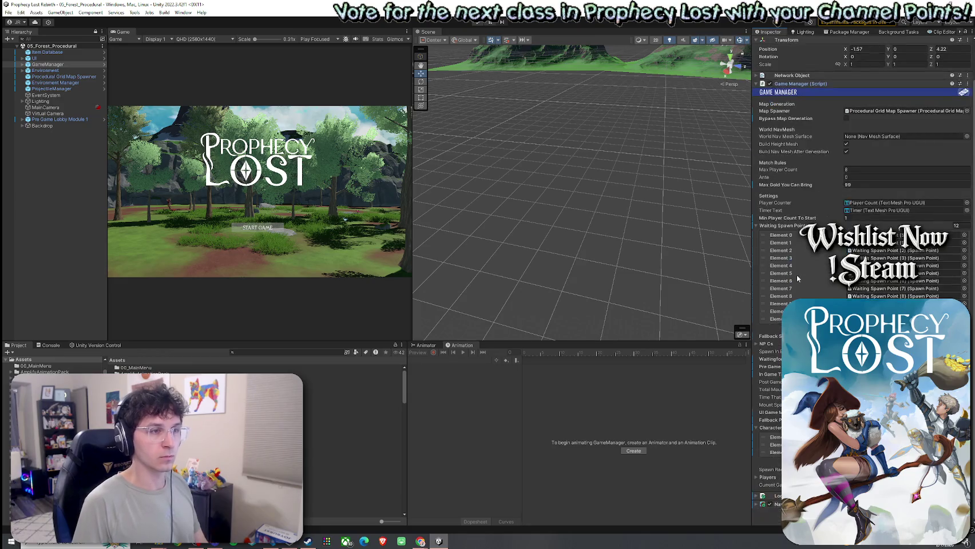
{"action": "mouse_move", "coordinate": [777, 504]}
{"action": "left_mouse_down"}
{"action": "mouse_move", "coordinate": [769, 400]}
{"action": "mouse_move", "coordinate": [871, 136]}
{"action": "mouse_move", "coordinate": [853, 138]}
{"action": "left_mouse_up"}
{"action": "left_click", "coordinate": [846, 152]}
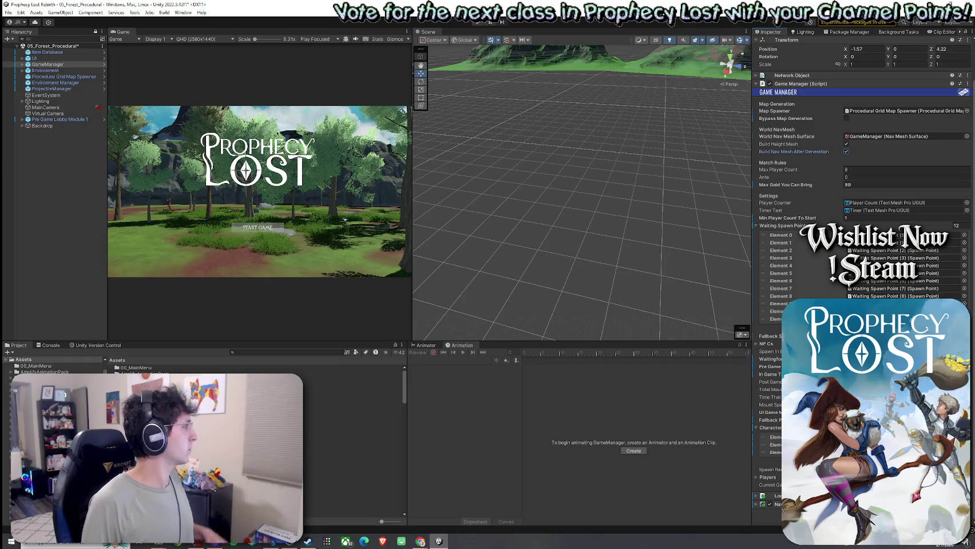
{"action": "left_click", "coordinate": [8, 12]}
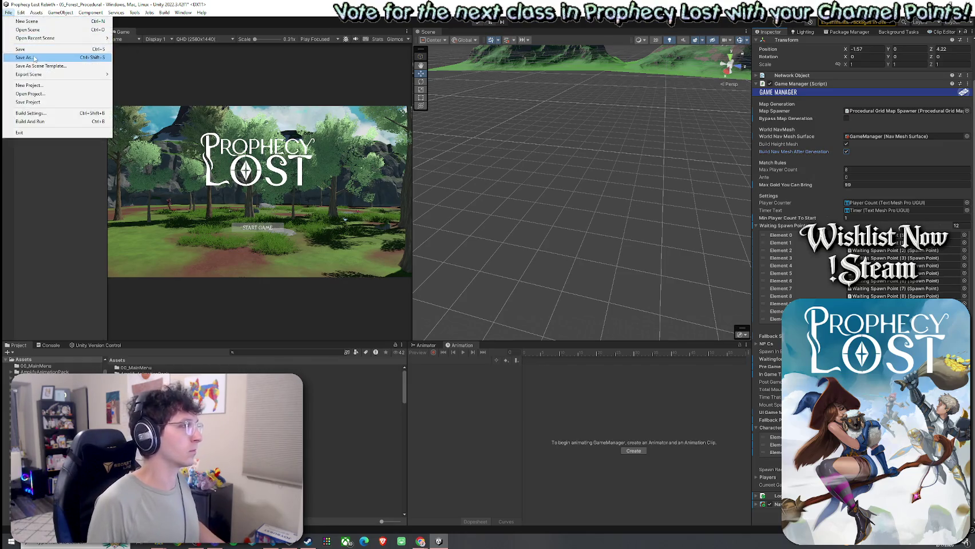
{"action": "left_click", "coordinate": [23, 50]}
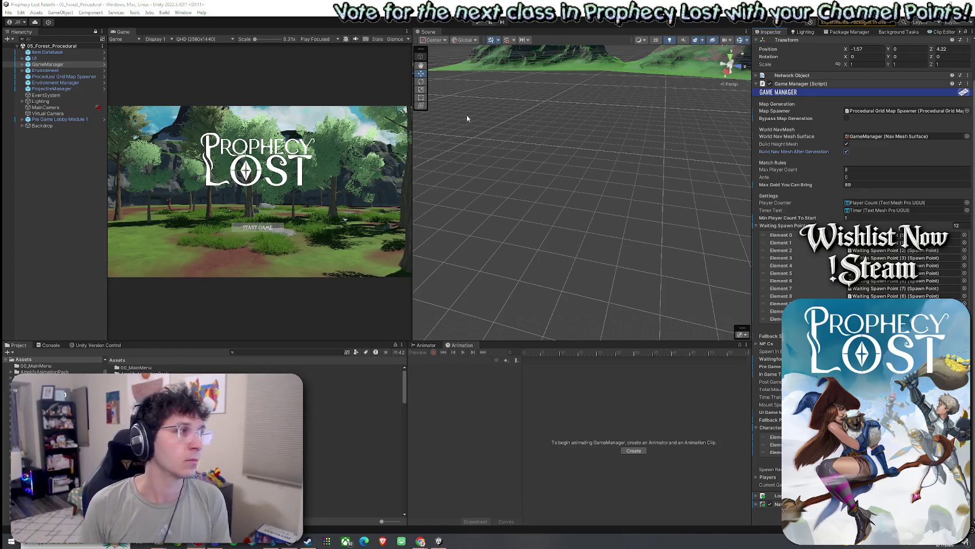
{"action": "left_click_drag", "start_coordinate": [412, 132], "coordinate": [627, 139]}
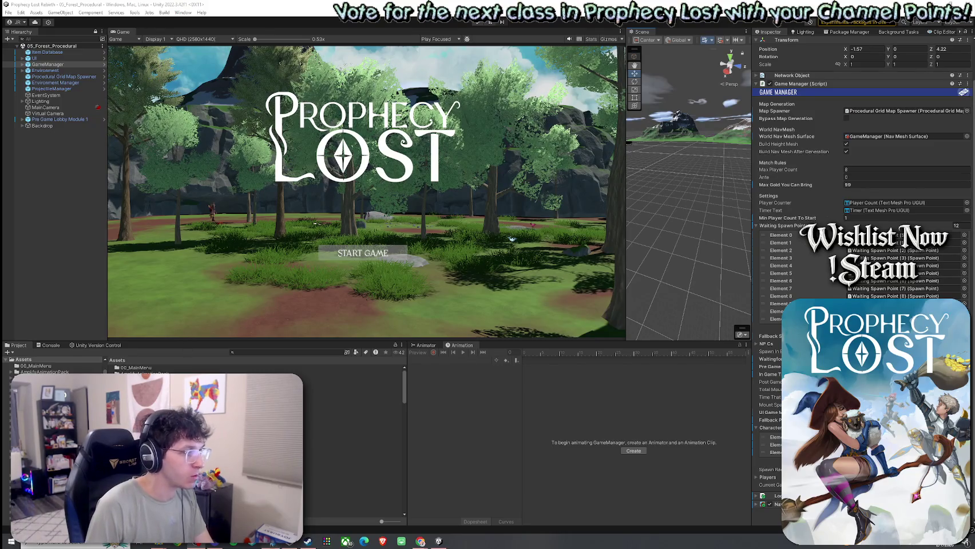
- Return to GameManager.cs in VS Code at the QueueBuildWorldNavMesh call on line 600
{"action": "key", "text": "alt+Tab"}
{"action": "left_click", "coordinate": [260, 219]}
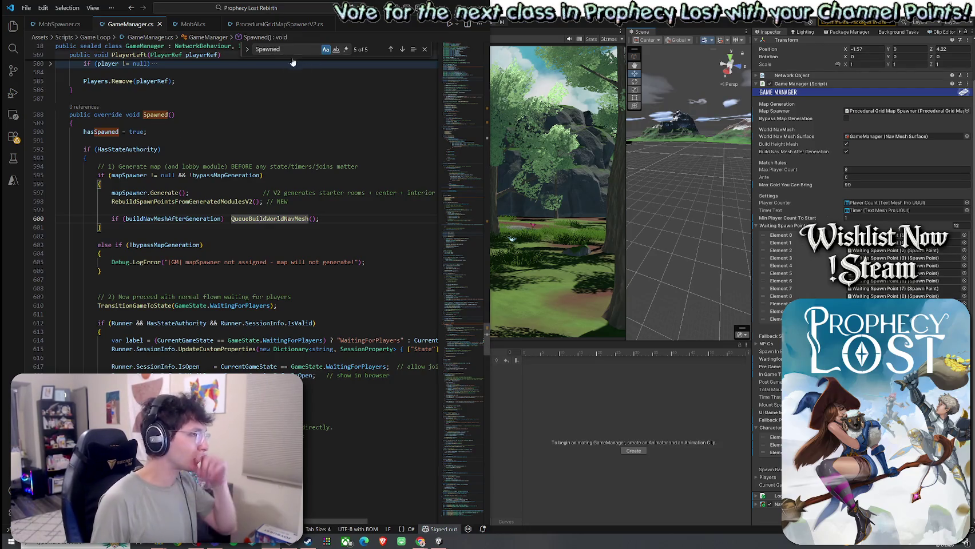
- Search GameManager.cs for 'QueueBuild' to reach the QueueBuildWorldNavMesh call in Spawned
{"action": "key", "text": "ctrl+f"}
{"action": "type", "text": "Queu"}
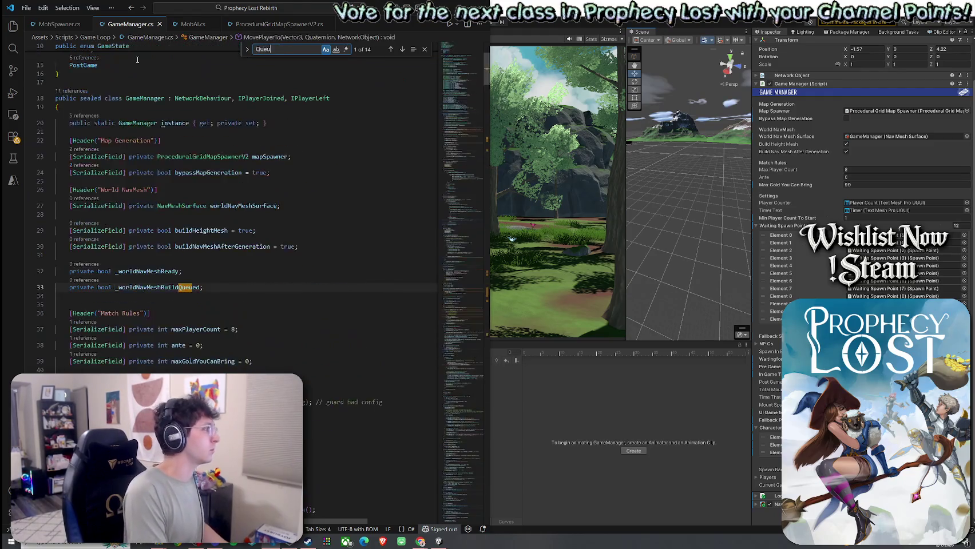
{"action": "type", "text": "eBuild"}
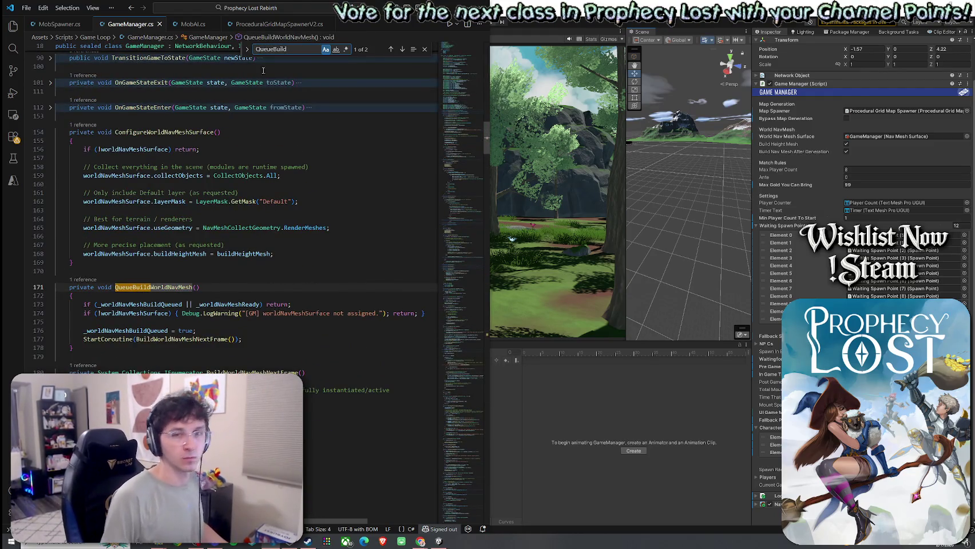
{"action": "left_click", "coordinate": [402, 49]}
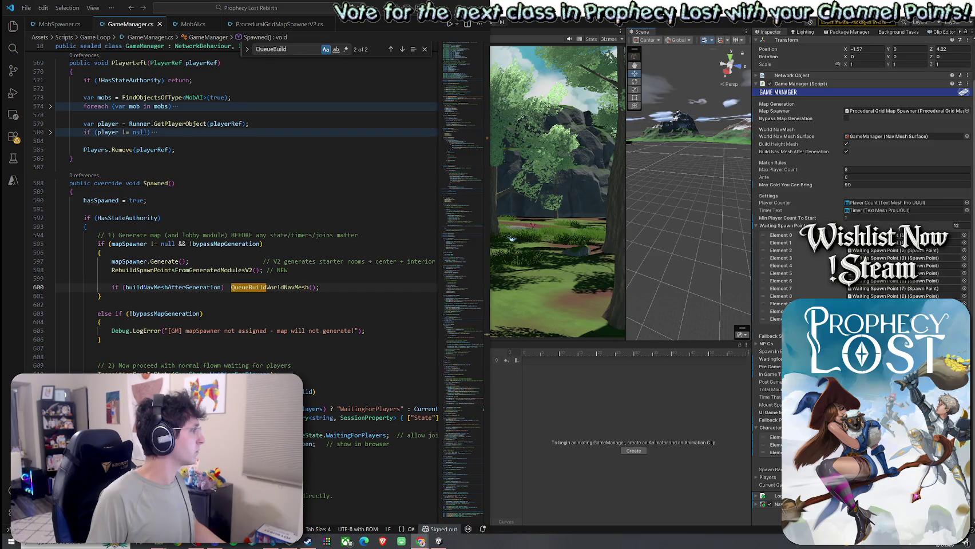
- Search for 'OnGameStateEnter' to locate its call inside TransitionGameToState on line 98
{"action": "key", "text": "ctrl+f"}
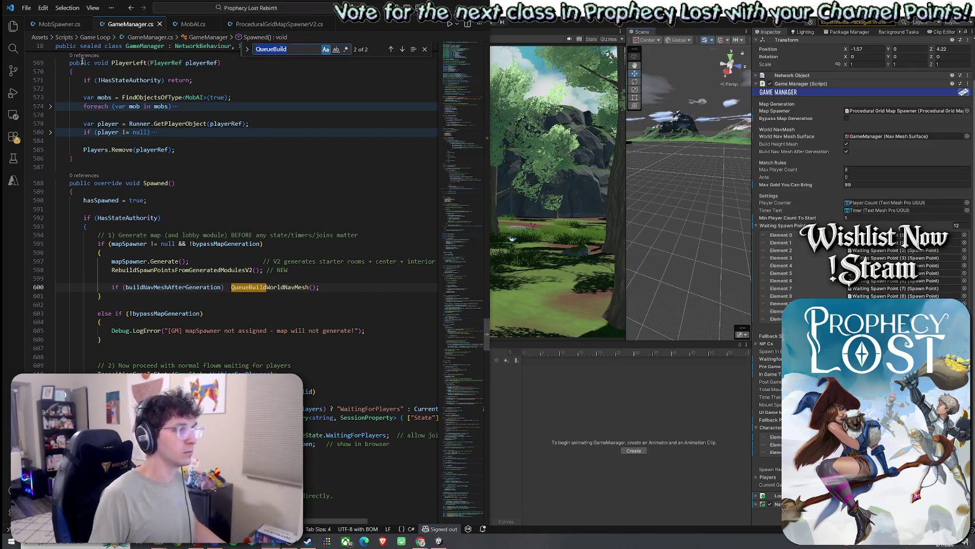
{"action": "type", "text": "OnGameStatee"}
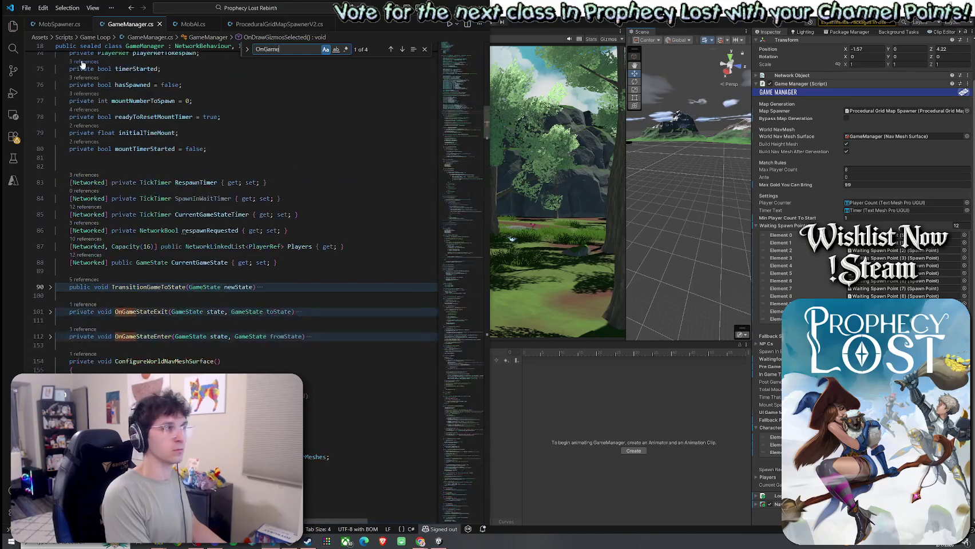
{"action": "key", "text": "BackSpace"}
{"action": "type", "text": "Enter"}
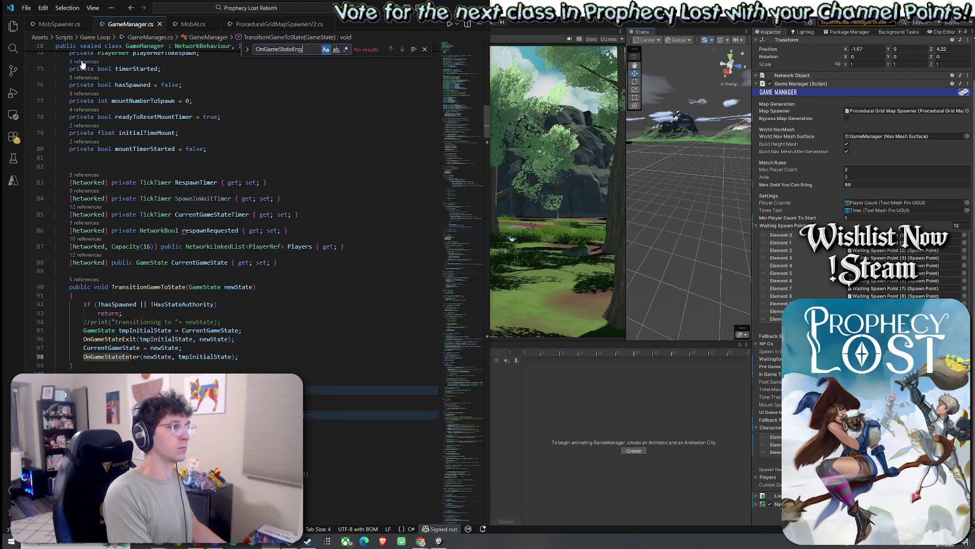
- Go to the definition of OnGameStateEnter at line 112
{"action": "right_click", "coordinate": [130, 357]}
{"action": "left_click", "coordinate": [178, 48]}
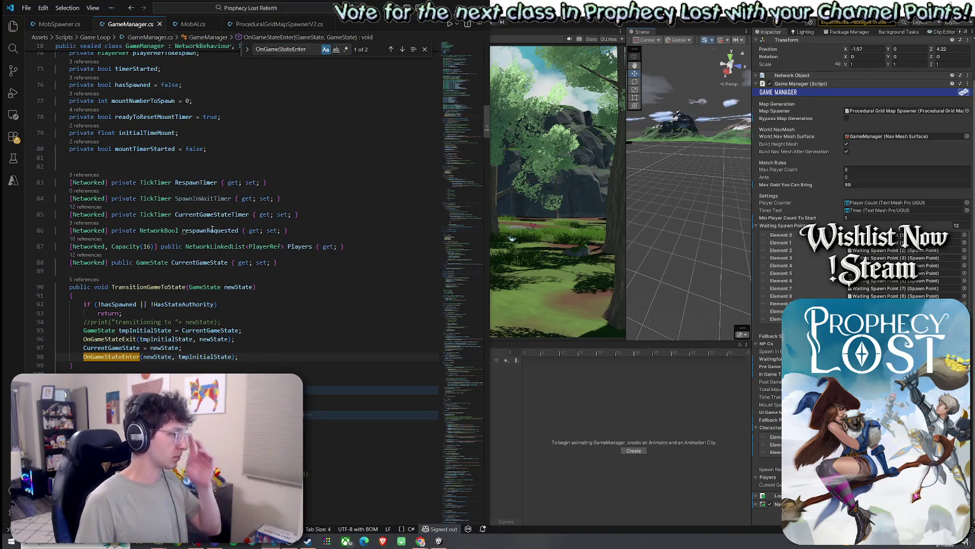
{"action": "right_click", "coordinate": [149, 319]}
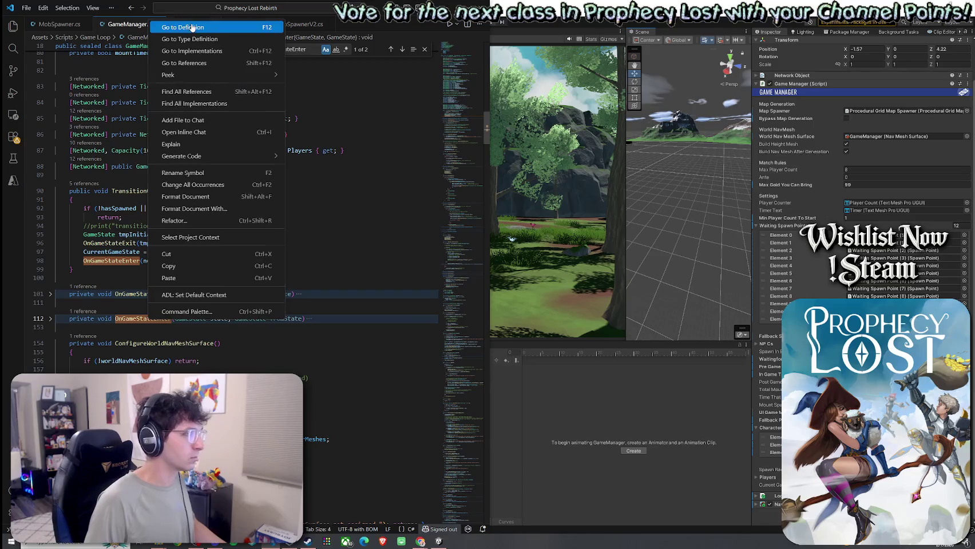
{"action": "left_click", "coordinate": [172, 28]}
- Unfold the OnGameStateEnter body and its InGame case to reveal the spawn calls
{"action": "left_click", "coordinate": [58, 319]}
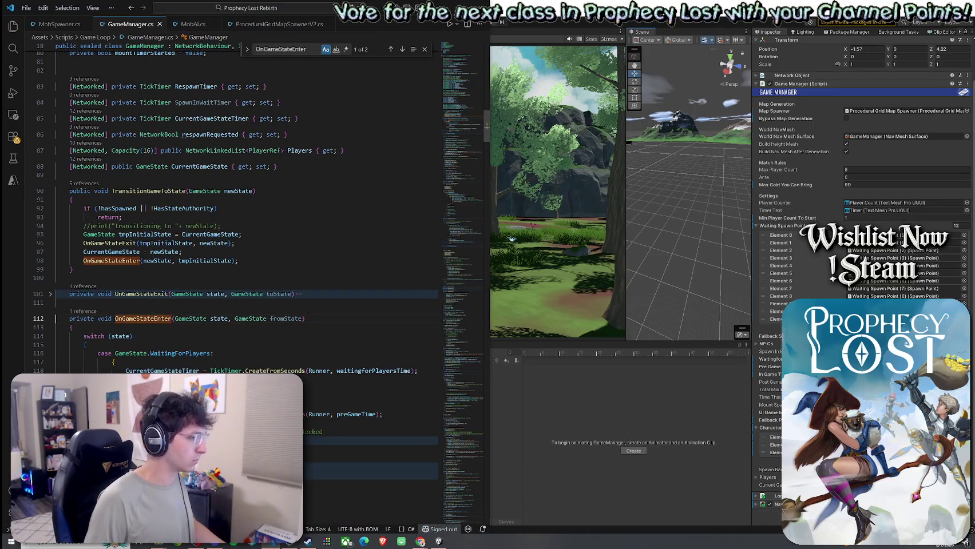
{"action": "scroll", "coordinate": [246, 229], "scroll_direction": "down", "scroll_amount": 5}
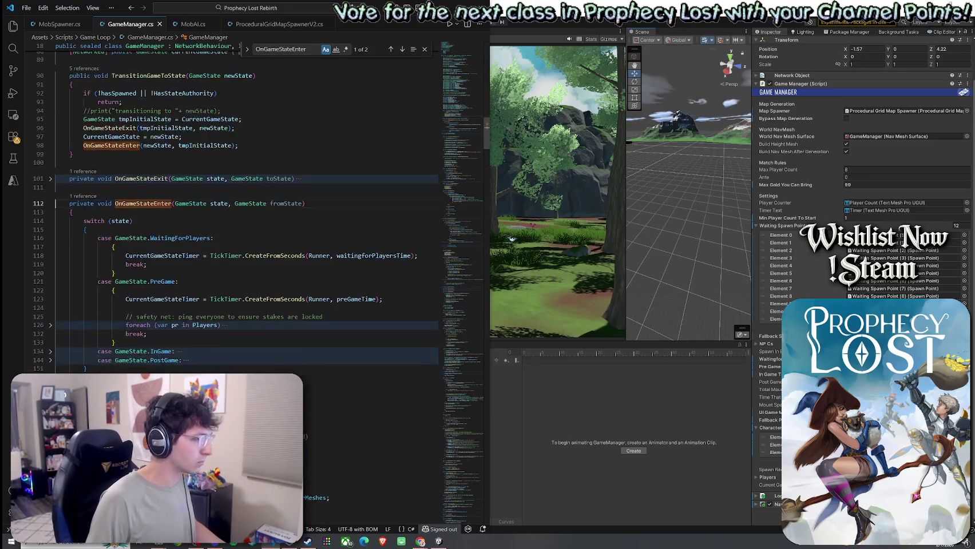
{"action": "left_click", "coordinate": [50, 351]}
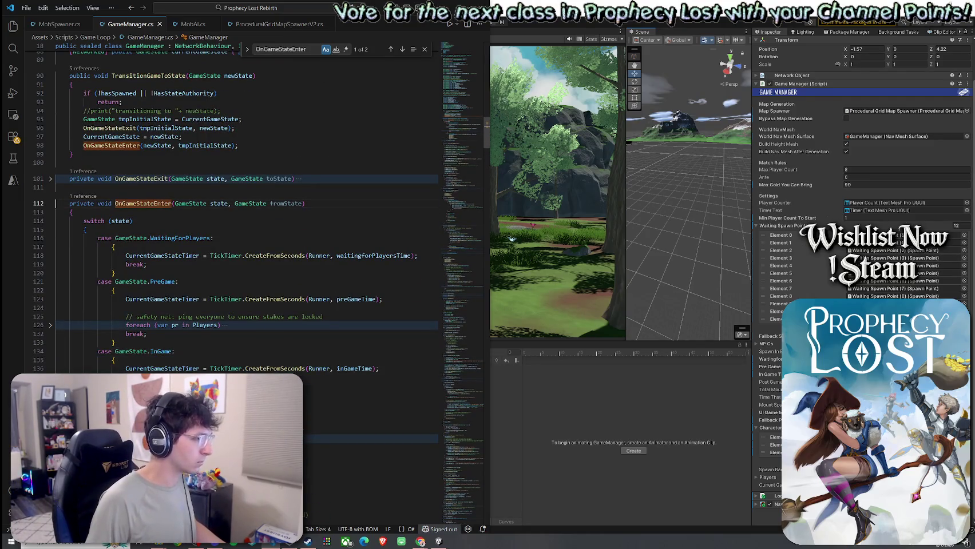
{"action": "scroll", "coordinate": [246, 229], "scroll_direction": "down", "scroll_amount": 2}
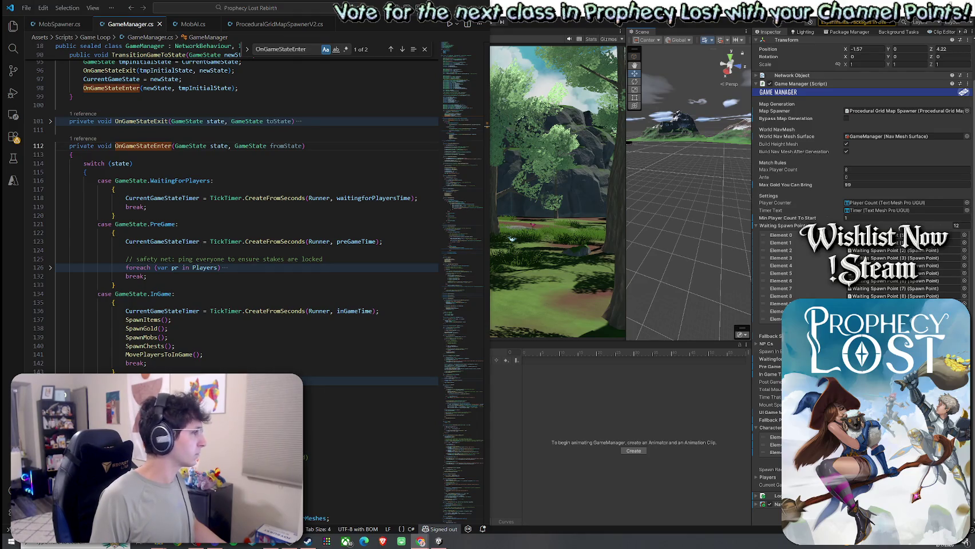
- Replace the SpawnMobs and SpawnChests calls with pasted NavMesh-ready code, indented into the InGame case
{"action": "left_click_drag", "start_coordinate": [179, 346], "coordinate": [126, 338]}
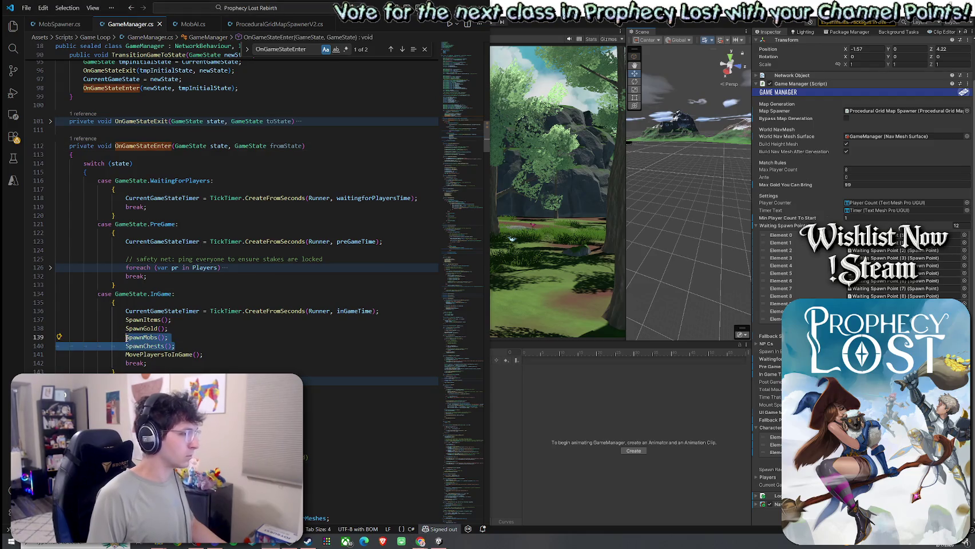
{"action": "key", "text": "ctrl+v"}
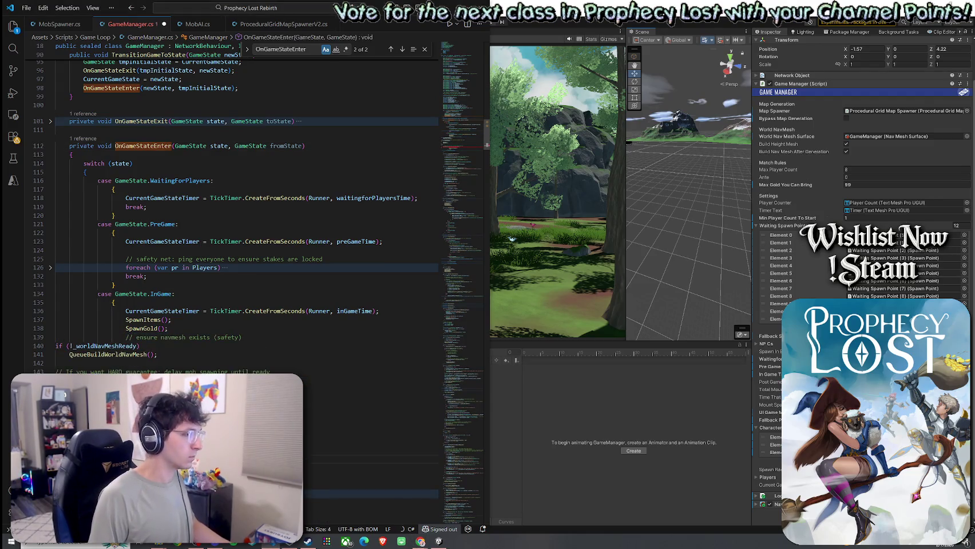
{"action": "mouse_move", "coordinate": [313, 442]}
{"action": "left_mouse_down"}
{"action": "mouse_move", "coordinate": [69, 371]}
{"action": "mouse_move", "coordinate": [55, 346]}
{"action": "left_mouse_up"}
{"action": "key", "text": "Tab"}
{"action": "key", "text": "Tab"}
{"action": "key", "text": "Tab"}
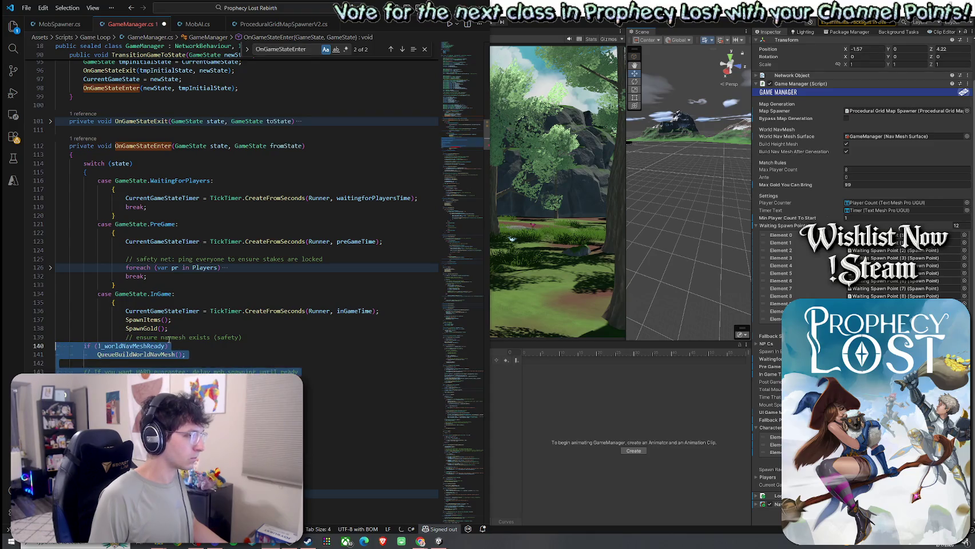
{"action": "key", "text": "Tab"}
{"action": "left_click", "coordinate": [217, 338]}
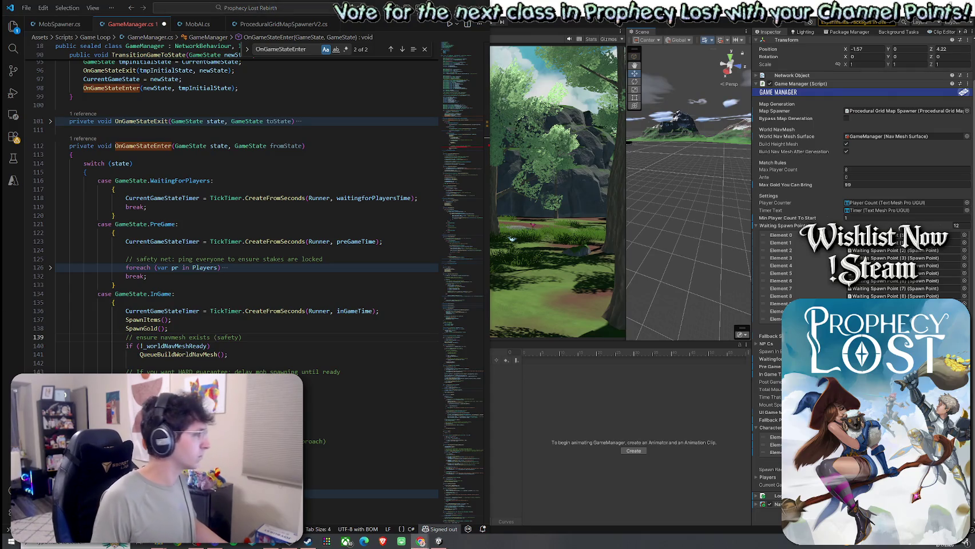
- Check the SpawnMobsWhenNavMeshReady call on line 152 and save GameManager.cs
{"action": "scroll", "coordinate": [159, 348], "scroll_direction": "down", "scroll_amount": 4}
{"action": "scroll", "coordinate": [159, 348], "scroll_direction": "down", "scroll_amount": 1}
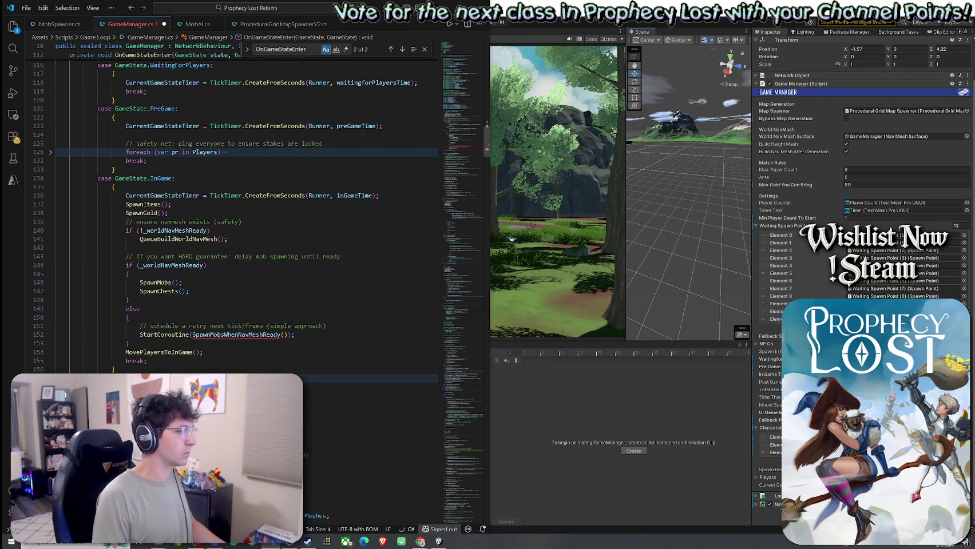
{"action": "scroll", "coordinate": [246, 249], "scroll_direction": "down", "scroll_amount": 1}
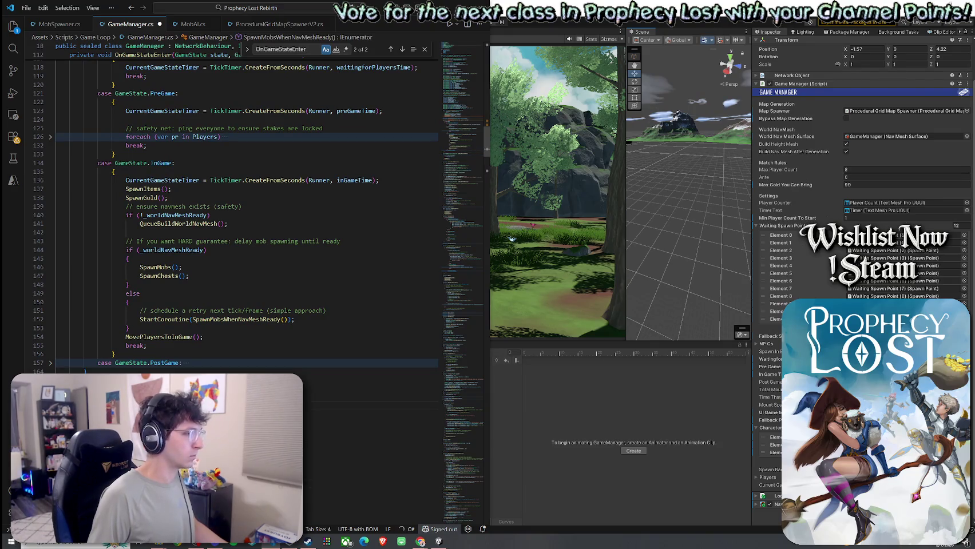
{"action": "left_click", "coordinate": [232, 320]}
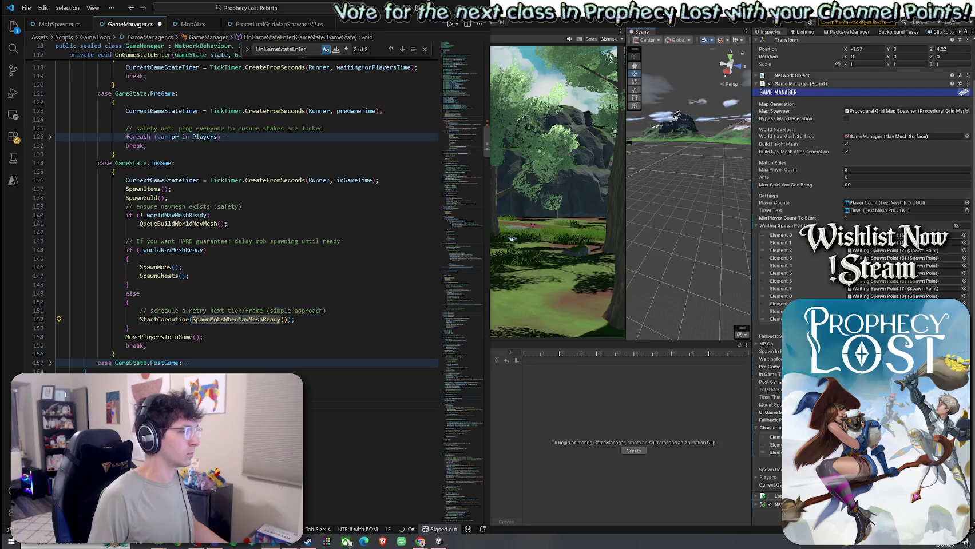
{"action": "left_click", "coordinate": [27, 8]}
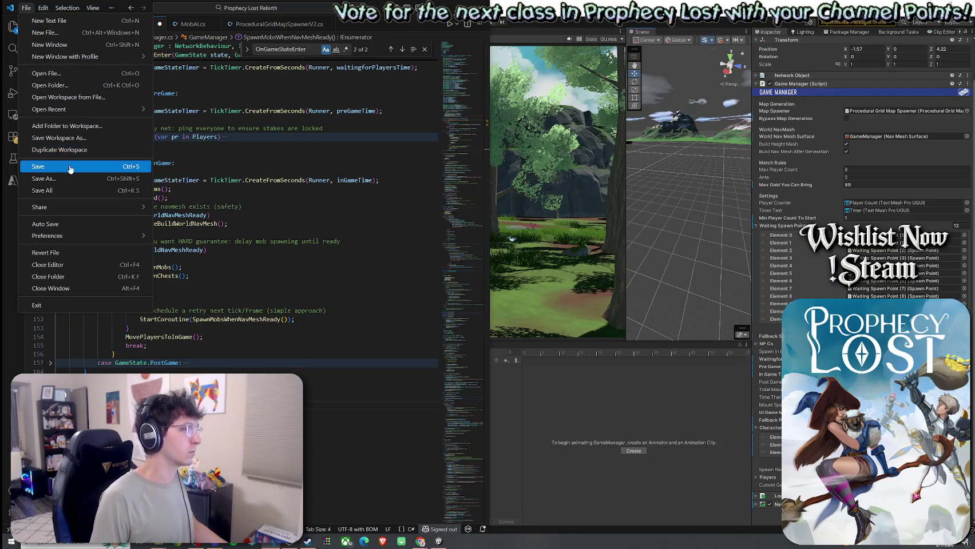
{"action": "left_click", "coordinate": [34, 167]}
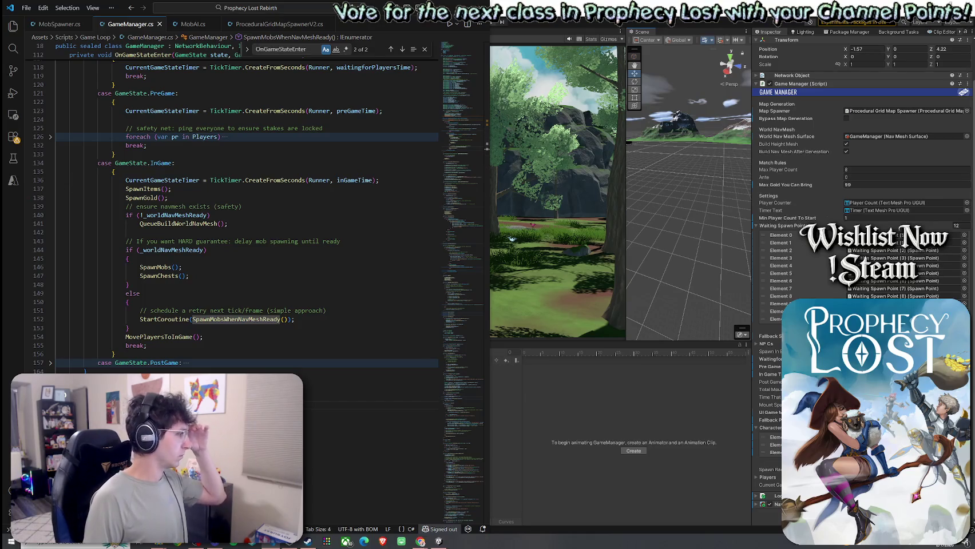
{"action": "key", "text": "alt+Tab"}
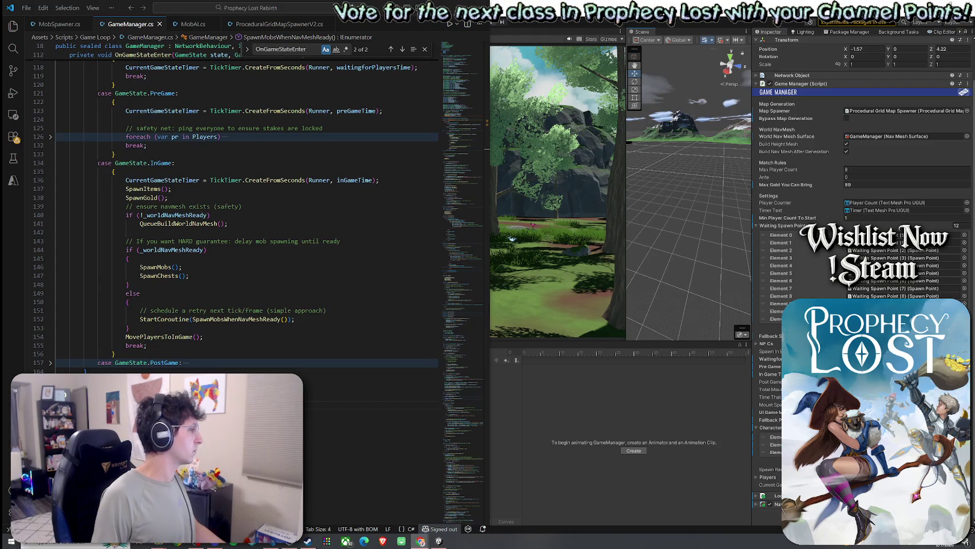
{"action": "left_click", "coordinate": [26, 8]}
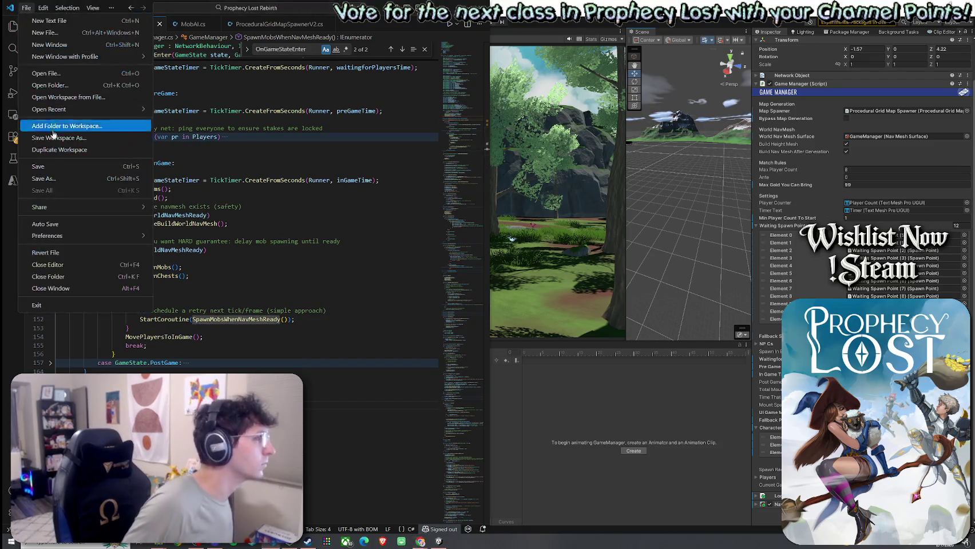
{"action": "left_click", "coordinate": [51, 166]}
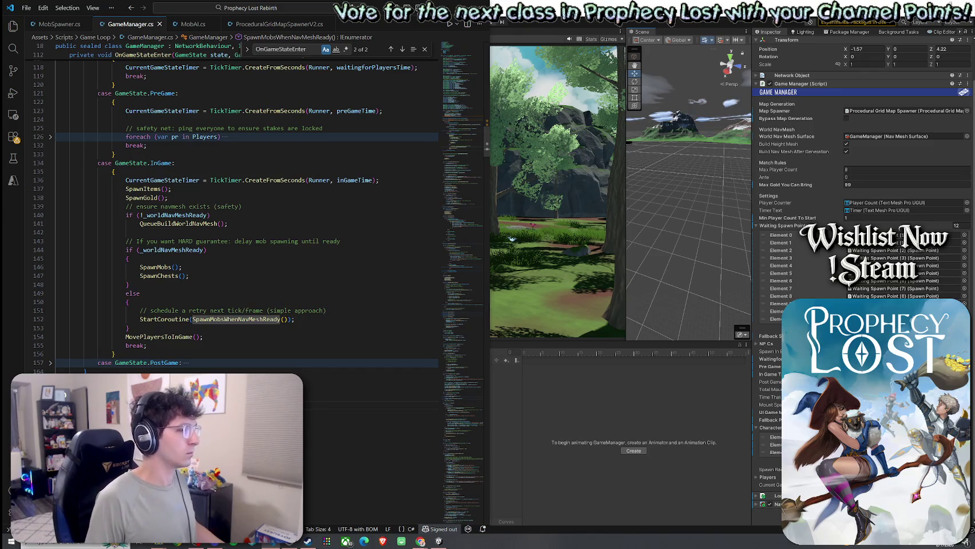
{"action": "left_click", "coordinate": [420, 541]}
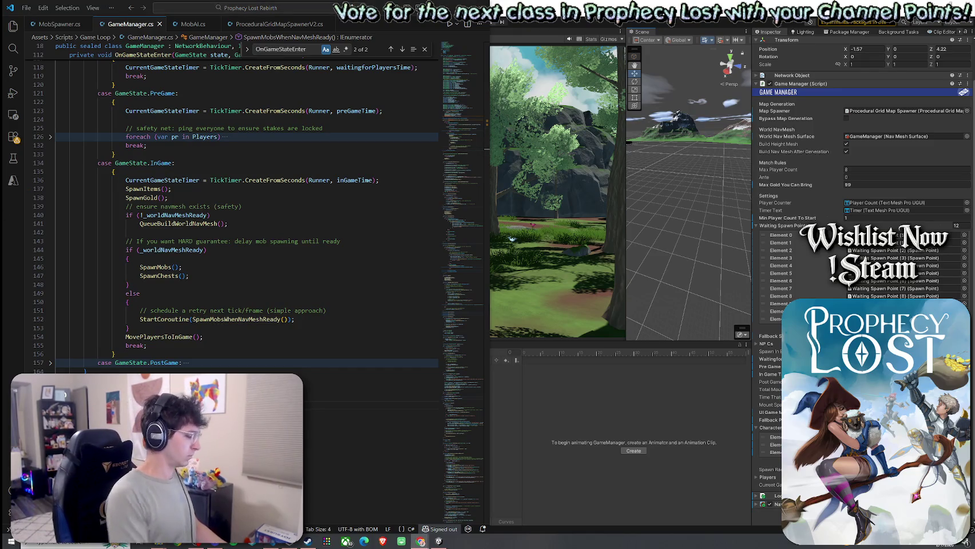
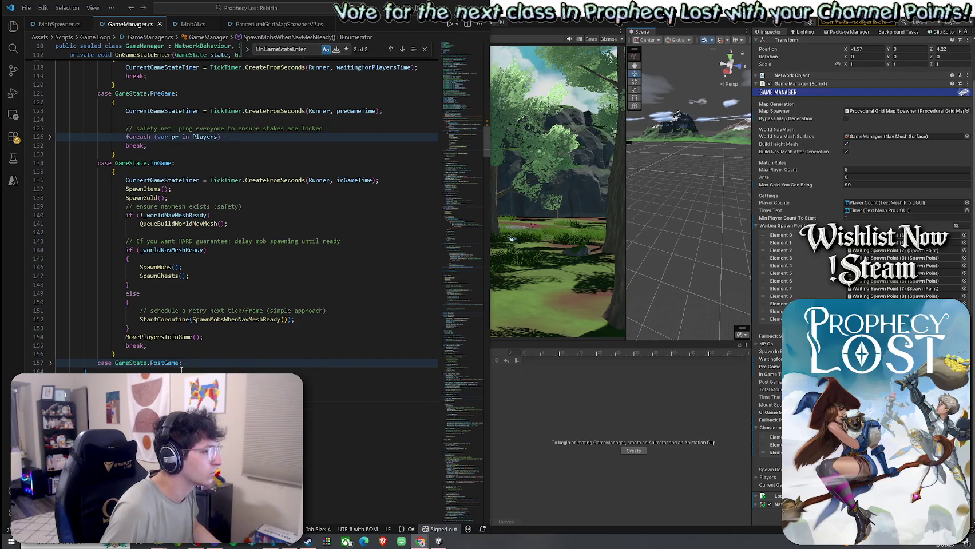
- Paste the SpawnMobsWhenNavMeshReady coroutine below OnGameStateEnter and check its closing brace for errors
{"action": "scroll", "coordinate": [182, 370], "scroll_direction": "down", "scroll_amount": 1}
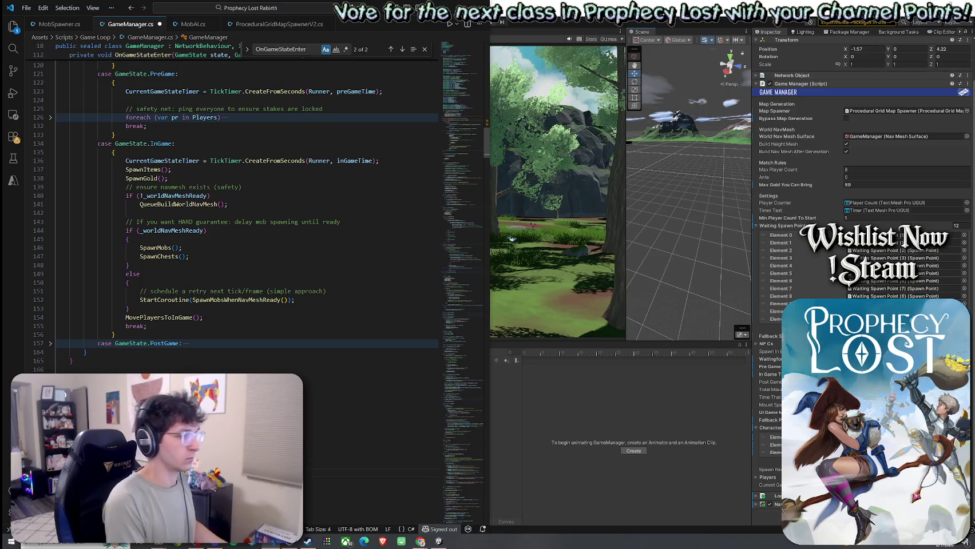
{"action": "type", "text": "private System.Collections.IEnumerator SpawnMobsWhenNavMeshReady()     {         // wait until build finishes         while (!_worldNavMeshReady)             yield return null;          SpawnMobs();         SpawnChests();     }"}
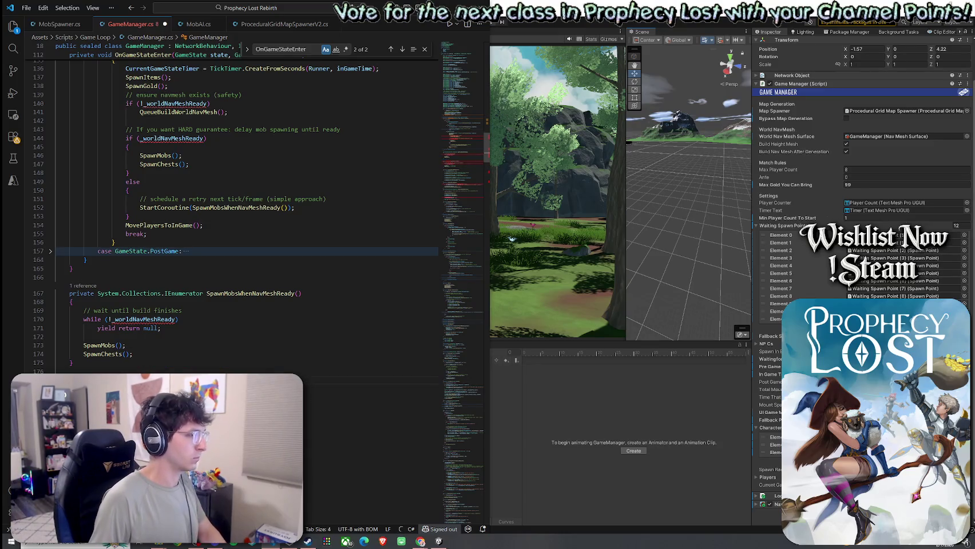
{"action": "left_click", "coordinate": [71, 362]}
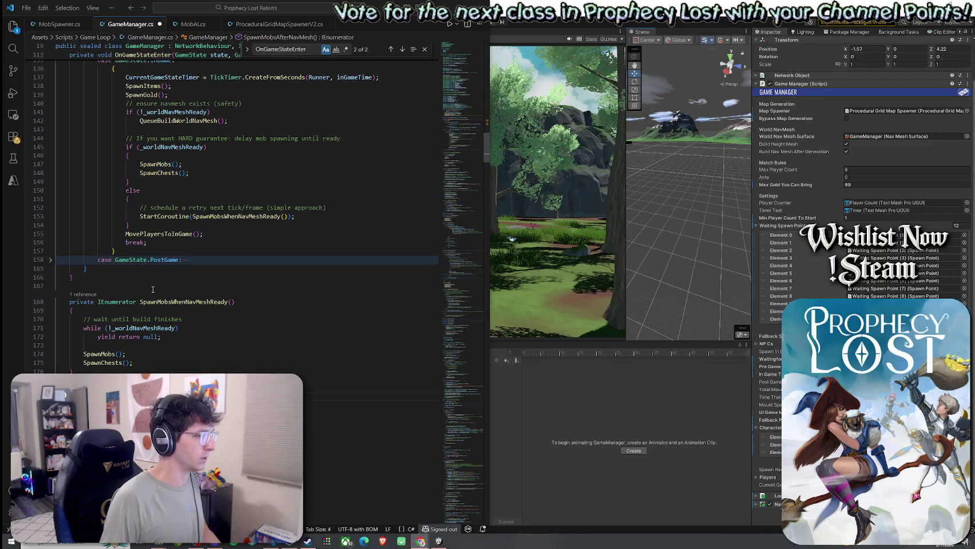
- Delete the duplicate SpawnMobsAfterNavMesh method and the blank lines left behind
{"action": "scroll", "coordinate": [153, 290], "scroll_direction": "down", "scroll_amount": 3}
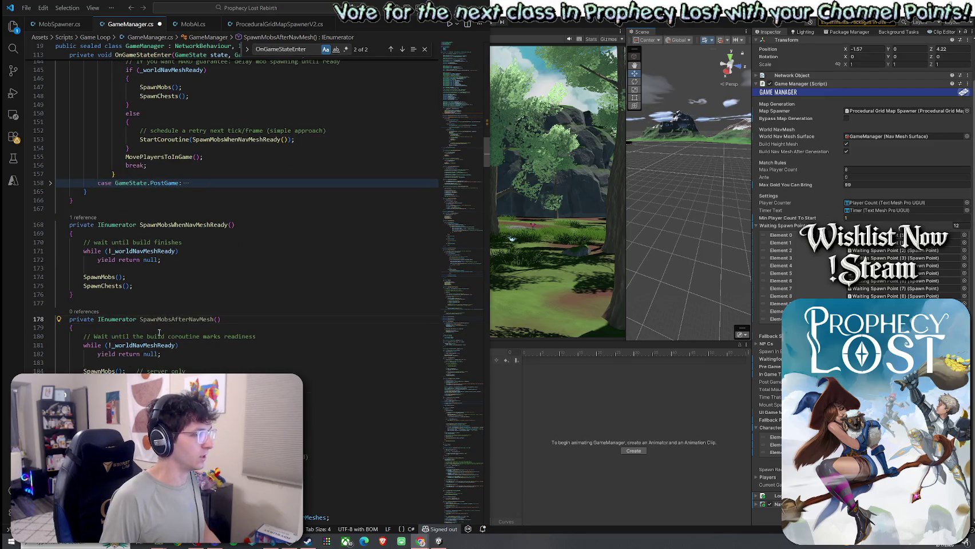
{"action": "scroll", "coordinate": [159, 334], "scroll_direction": "down", "scroll_amount": 4}
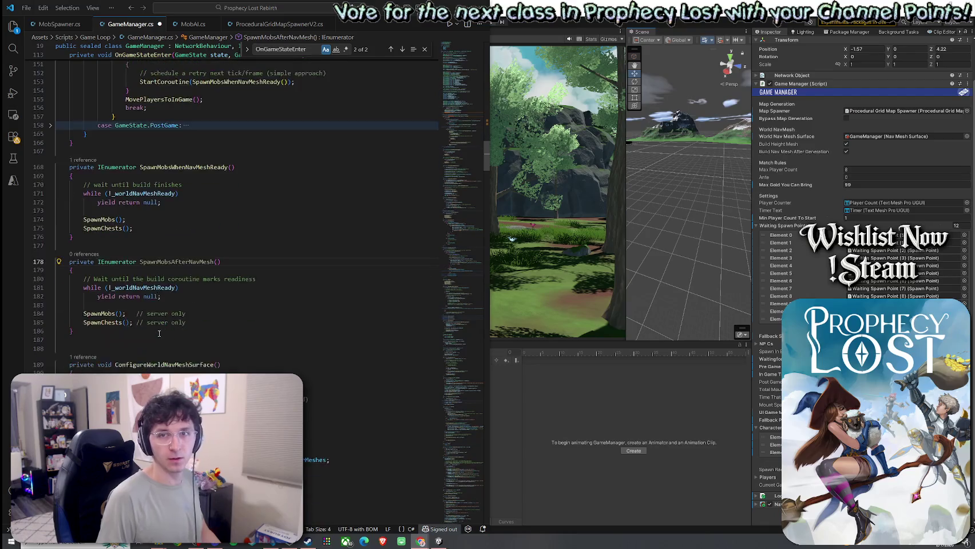
{"action": "mouse_move", "coordinate": [75, 293]}
{"action": "left_mouse_down"}
{"action": "mouse_move", "coordinate": [107, 250]}
{"action": "mouse_move", "coordinate": [100, 224]}
{"action": "mouse_move", "coordinate": [56, 225]}
{"action": "left_mouse_up"}
{"action": "key", "text": "Delete"}
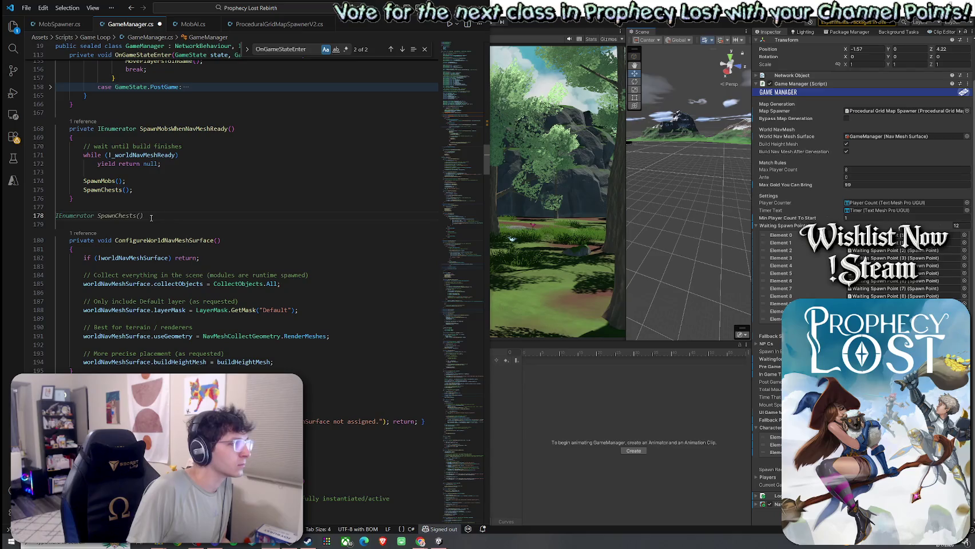
{"action": "key", "text": "BackSpace"}
{"action": "key", "text": "Delete"}
- Go to the SpawnChests definition and fold its for-loop and method body
{"action": "left_click", "coordinate": [154, 155]}
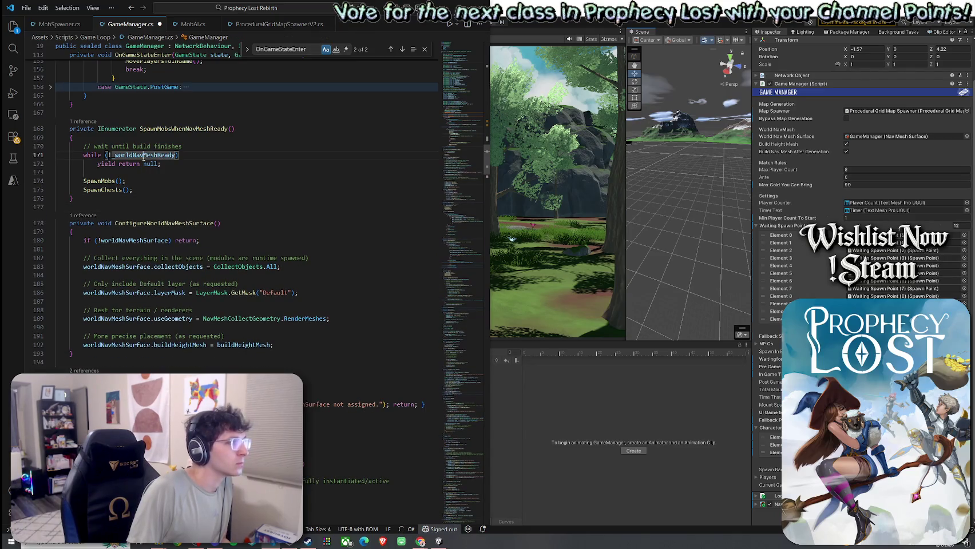
{"action": "left_click", "coordinate": [114, 180]}
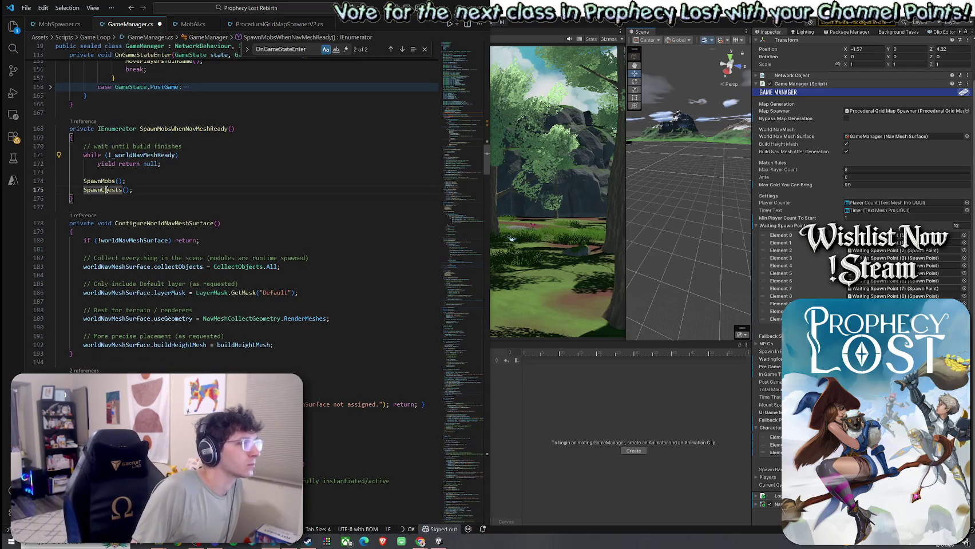
{"action": "right_click", "coordinate": [91, 190]}
{"action": "left_click", "coordinate": [97, 197]}
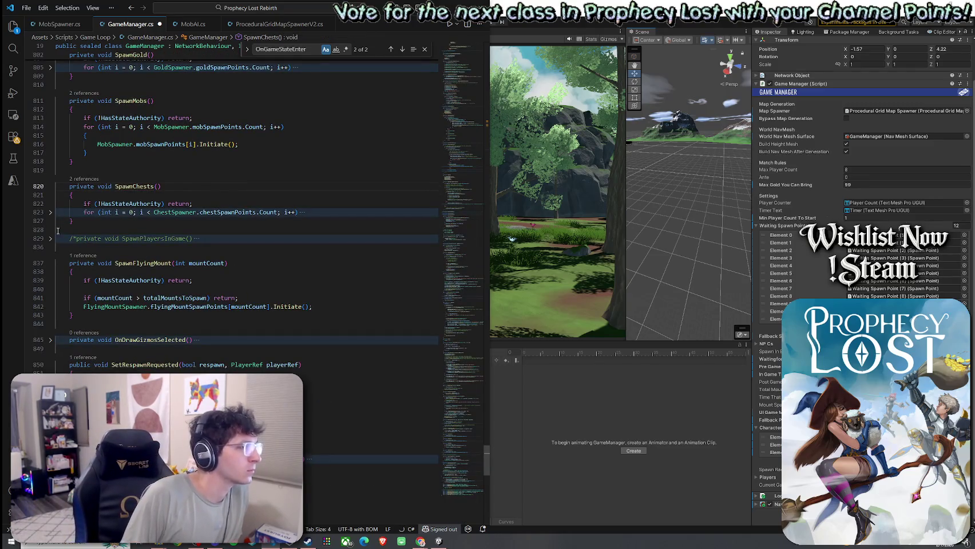
{"action": "left_click", "coordinate": [51, 214]}
{"action": "left_click", "coordinate": [51, 213]}
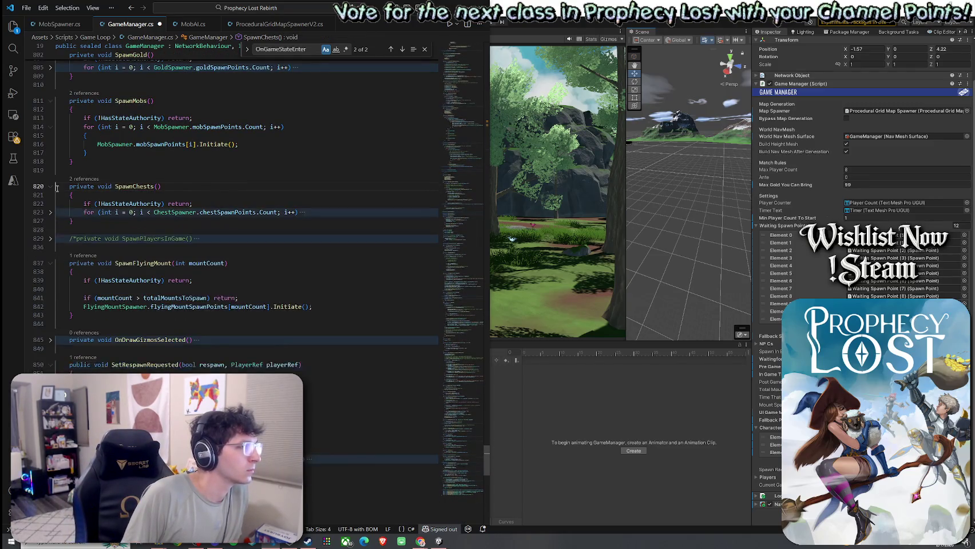
{"action": "left_click", "coordinate": [51, 187]}
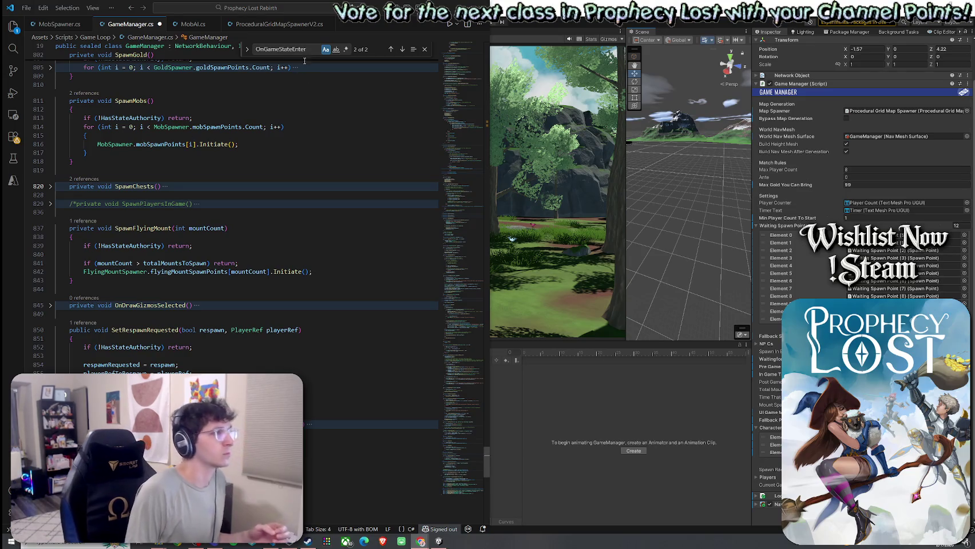
- Search the file for 'BuildWorldNavMesh', correcting the typos in the search term
{"action": "key", "text": "ctrl+f"}
{"action": "type", "text": "BuuildWor"}
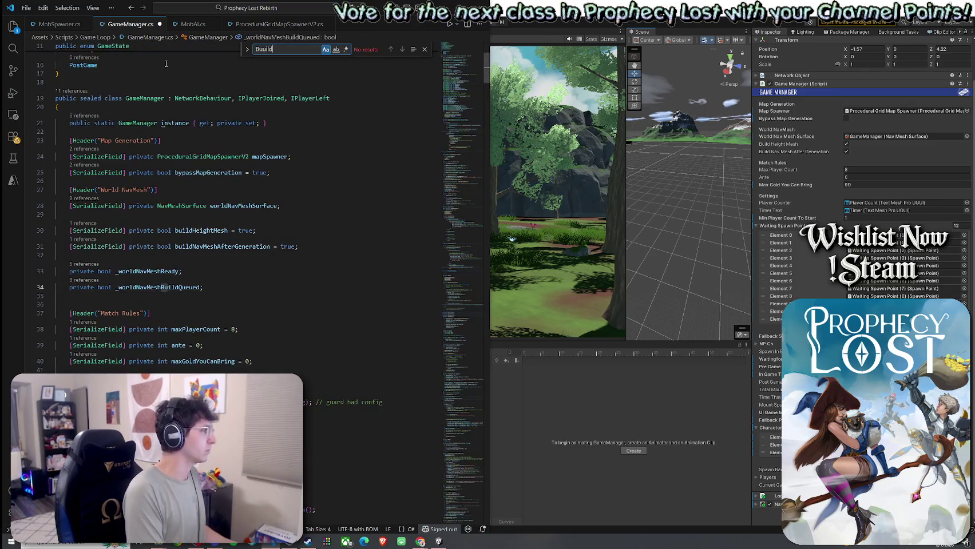
{"action": "key", "text": "BackSpace"}
{"action": "key", "text": "BackSpace"}
{"action": "key", "text": "BackSpace"}
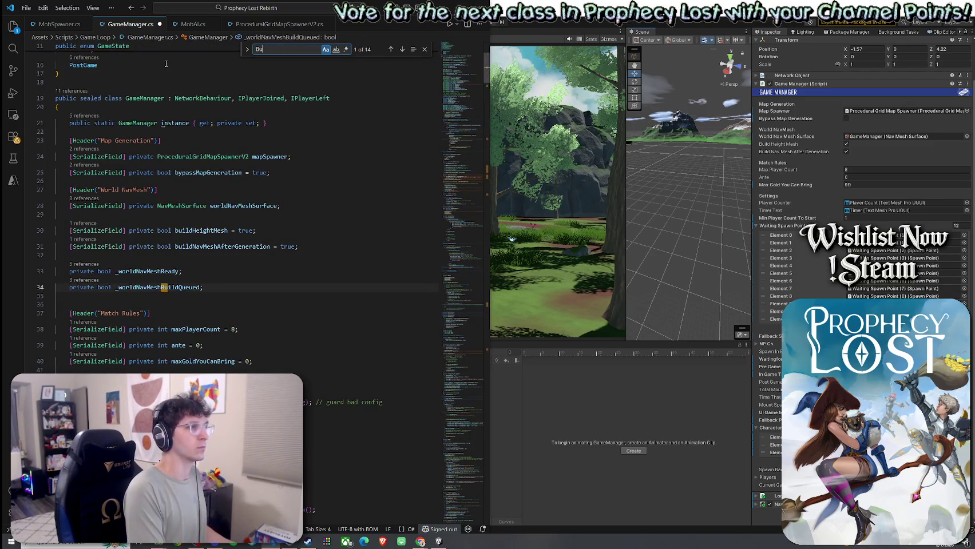
{"action": "type", "text": "ildworld"}
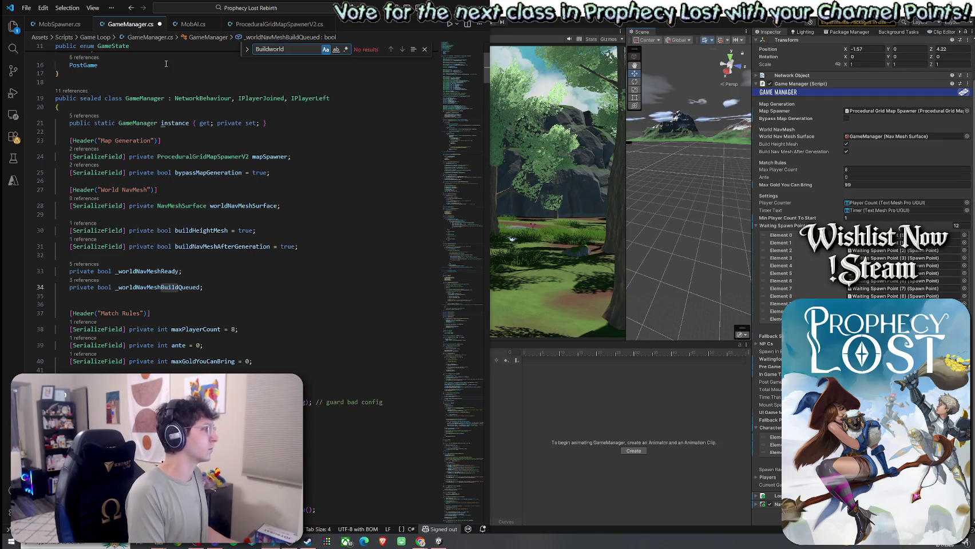
{"action": "key", "text": "BackSpace"}
{"action": "key", "text": "BackSpace"}
{"action": "key", "text": "BackSpace"}
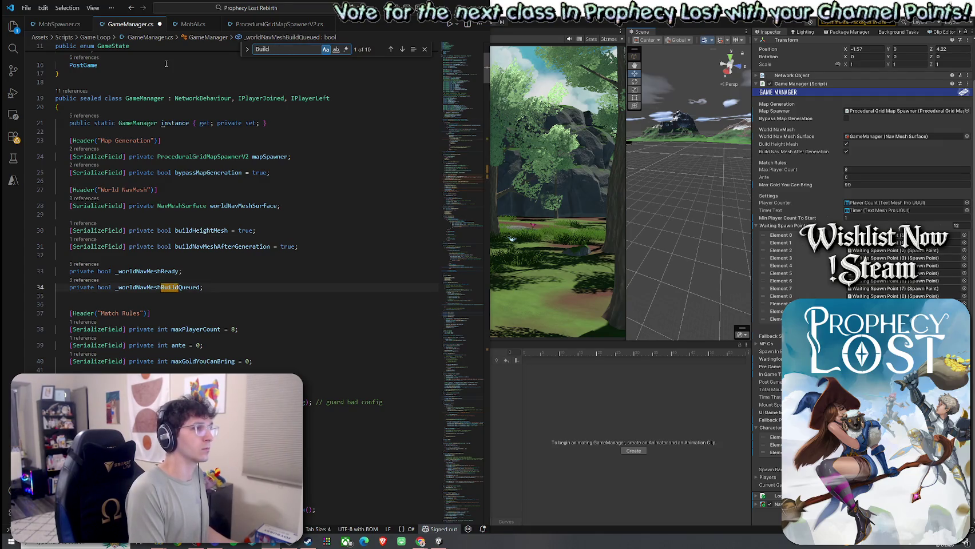
{"action": "type", "text": "WorldNavMesh"}
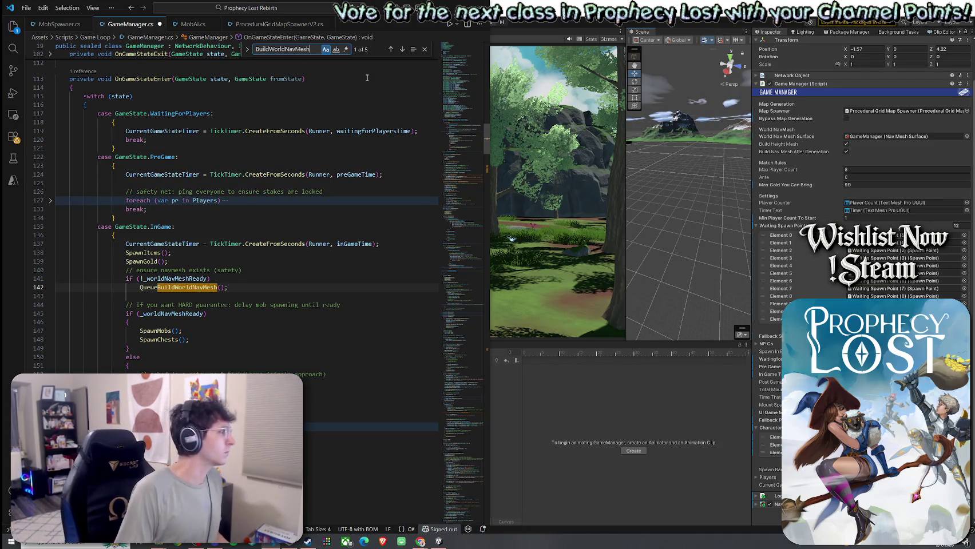
- Step through the BuildWorldNavMesh matches, highlight _worldNavMeshReady's uses, then open the File menu
{"action": "left_click", "coordinate": [402, 50]}
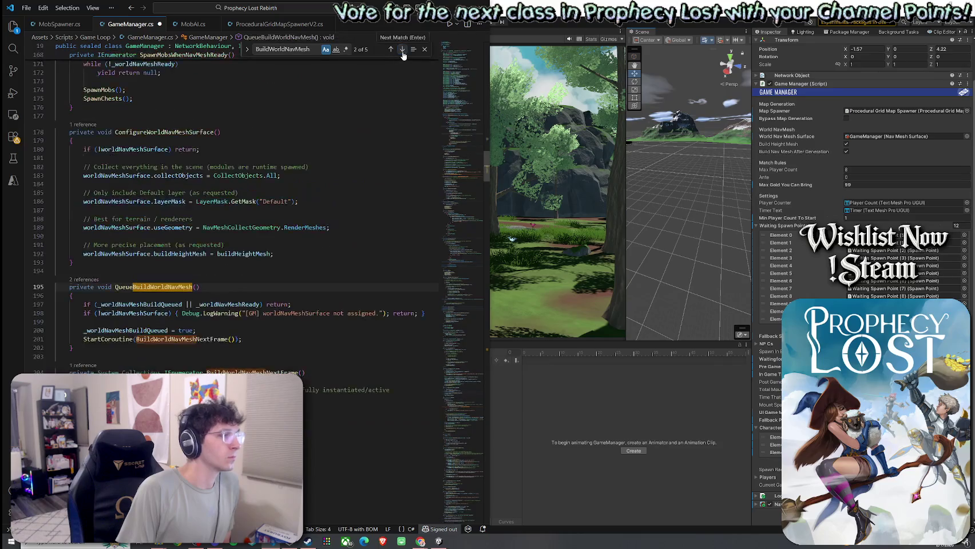
{"action": "left_click", "coordinate": [402, 50]}
{"action": "left_click", "coordinate": [403, 50]}
{"action": "left_click", "coordinate": [402, 49]}
{"action": "left_click", "coordinate": [390, 50]}
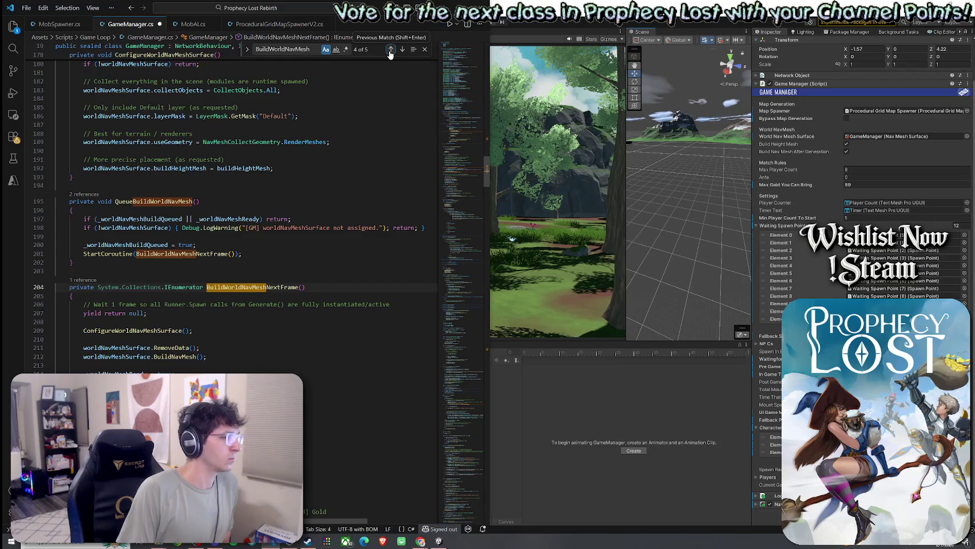
{"action": "double_click", "coordinate": [229, 219]}
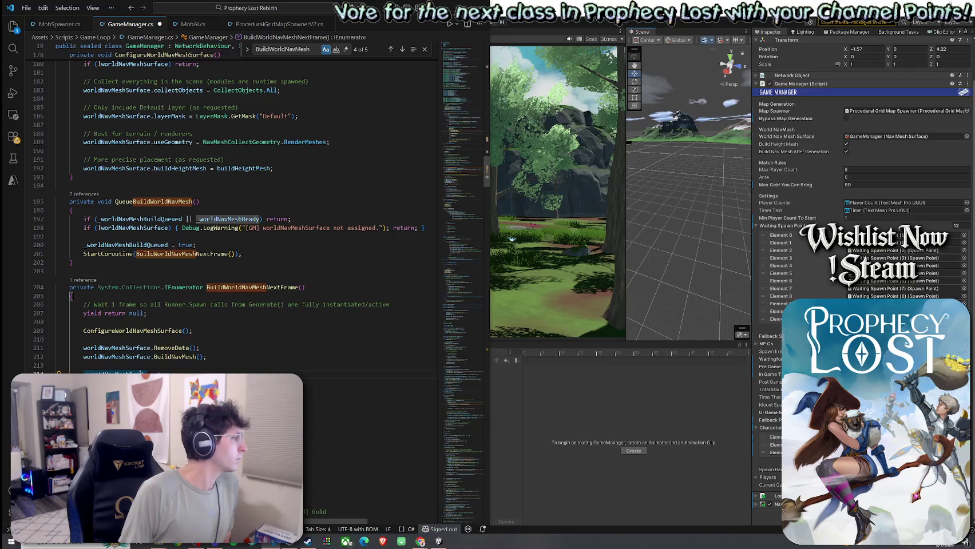
{"action": "left_click", "coordinate": [137, 219]}
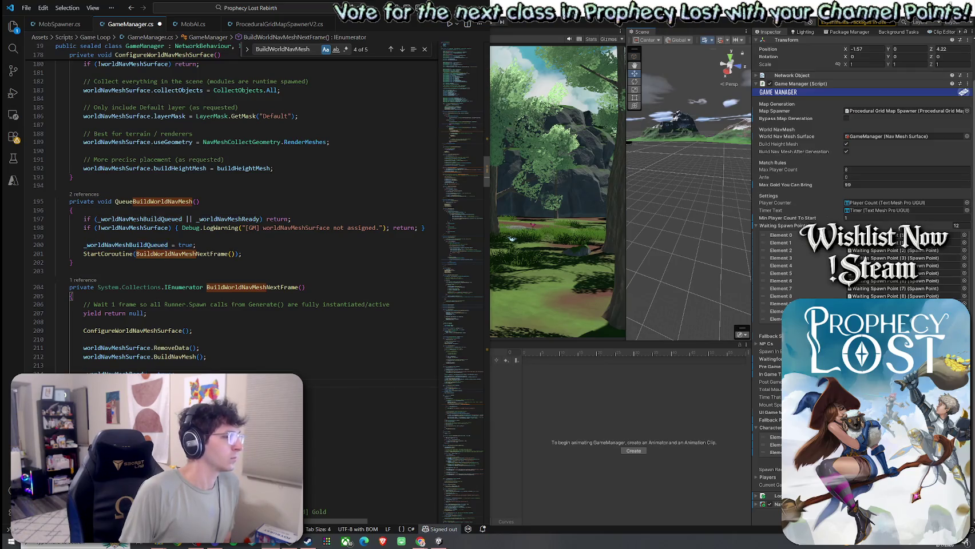
{"action": "left_click", "coordinate": [27, 7]}
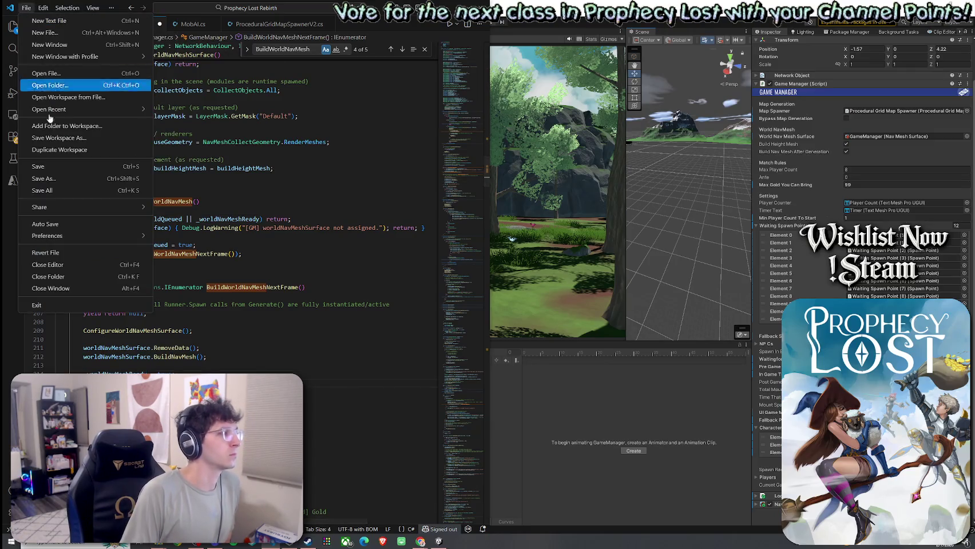
- Save GameManager.cs and switch to the Unity editor to recompile the scripts
{"action": "left_click", "coordinate": [52, 190]}
{"action": "left_click", "coordinate": [493, 35]}
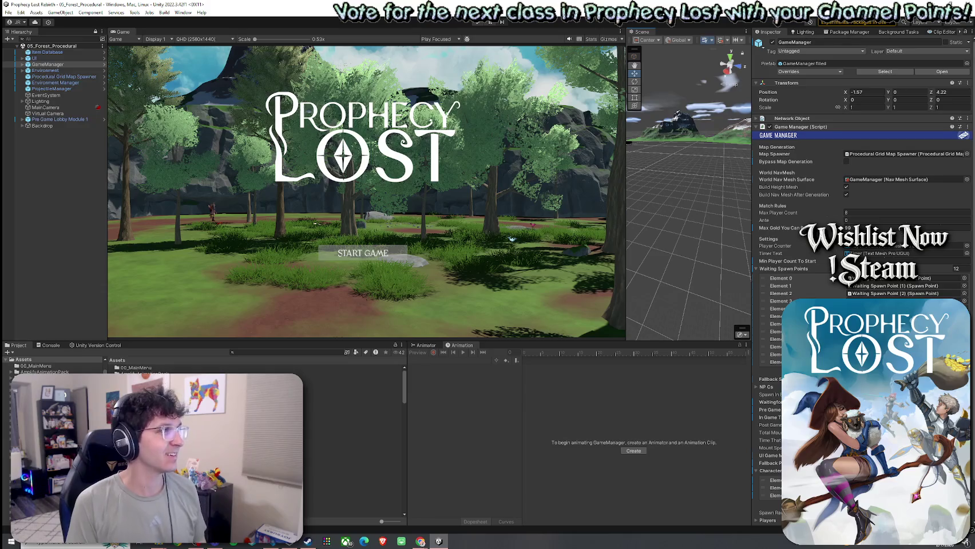
- Start the game in Play mode and maximize the Game view with Shift+Space
{"action": "left_click", "coordinate": [8, 12]}
{"action": "left_click", "coordinate": [23, 50]}
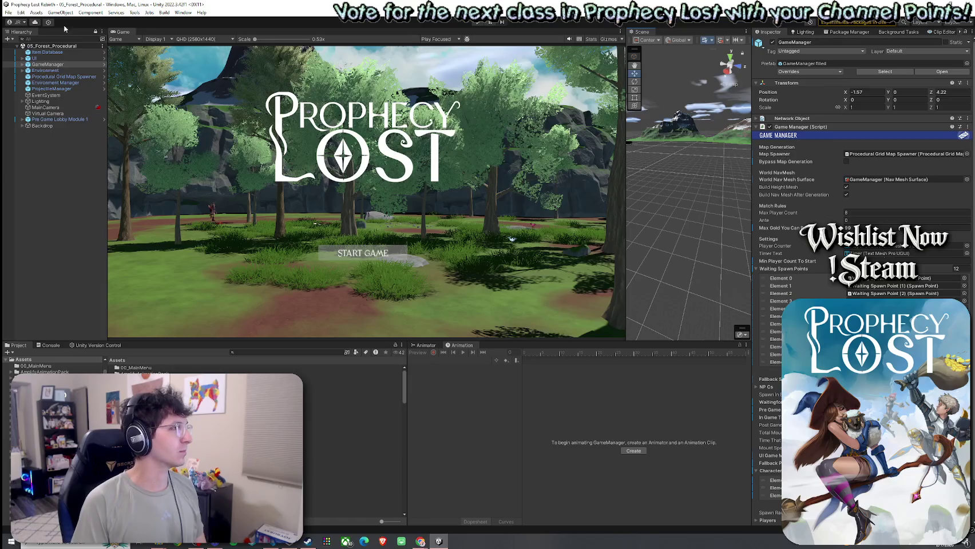
{"action": "key", "text": "shift+space"}
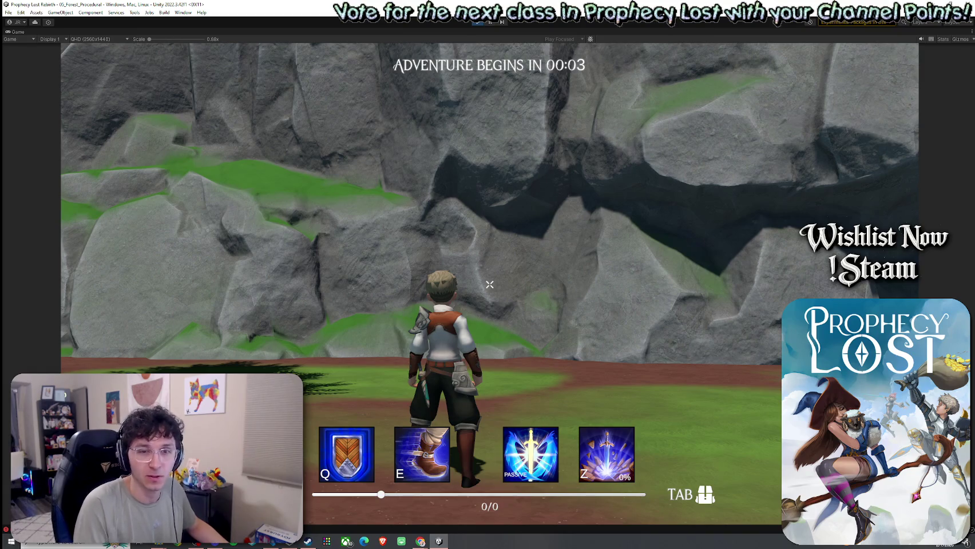
- Dismiss the system app launcher and open the Unity taskbar icon's jump list
{"action": "key", "text": "super"}
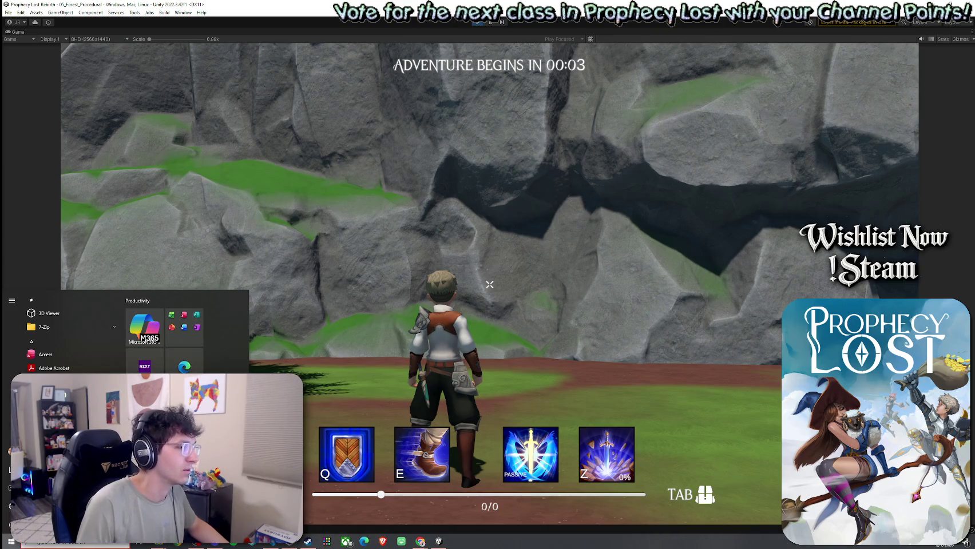
{"action": "key", "text": "Escape"}
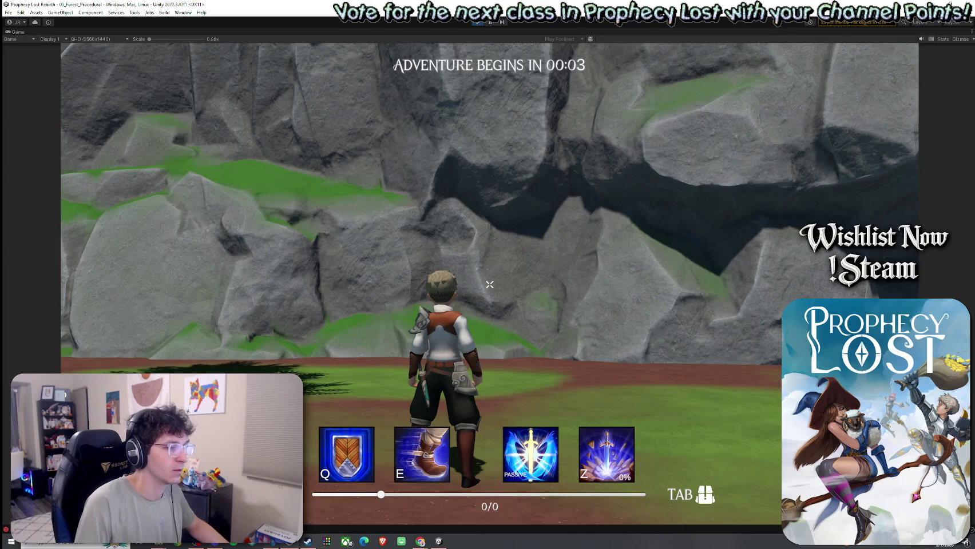
{"action": "right_click", "coordinate": [440, 545]}
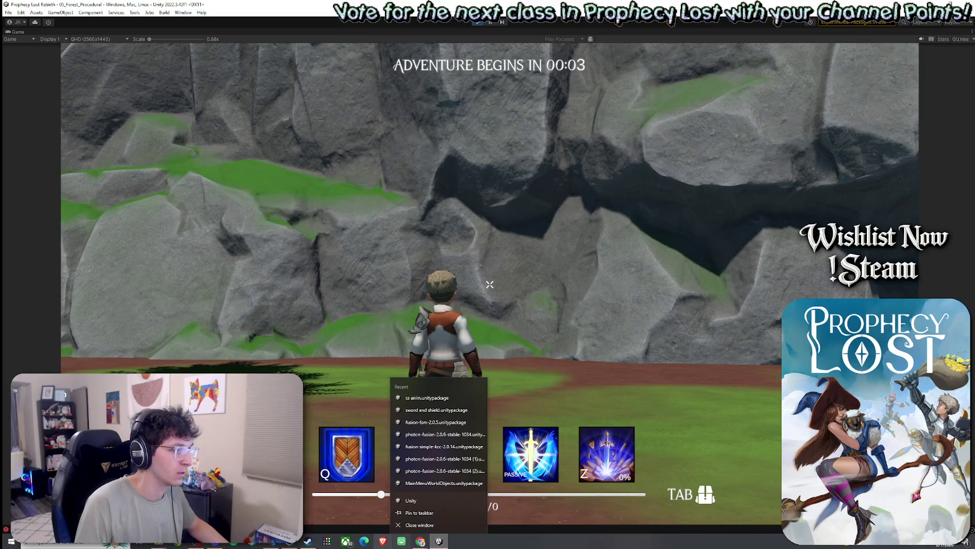